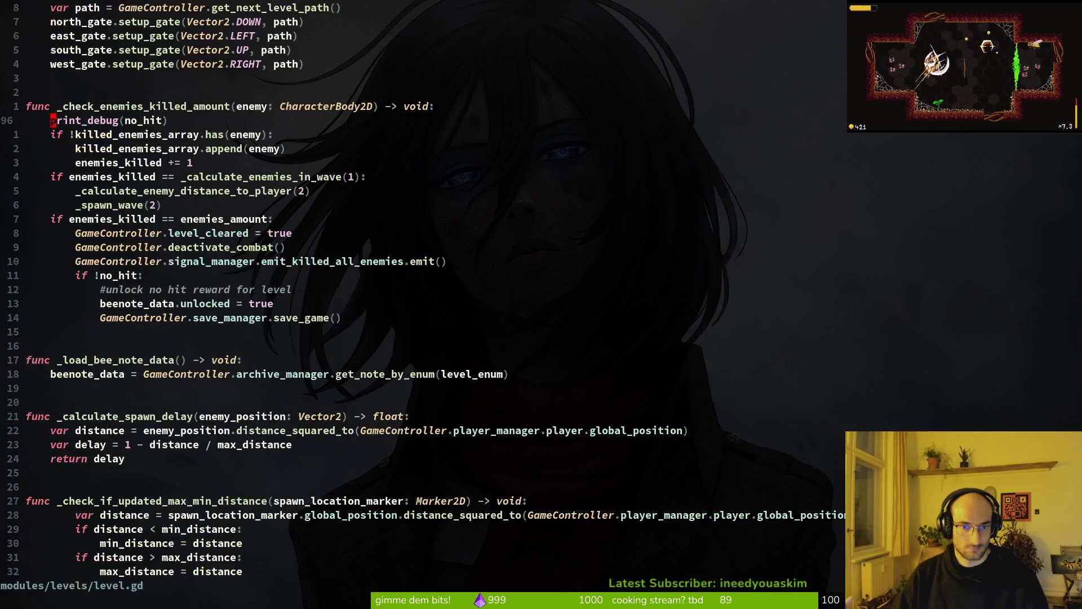
Step: Delete the print_debug(no_hit) and save_game() lines from level.gd and save the file
key("shift+v")
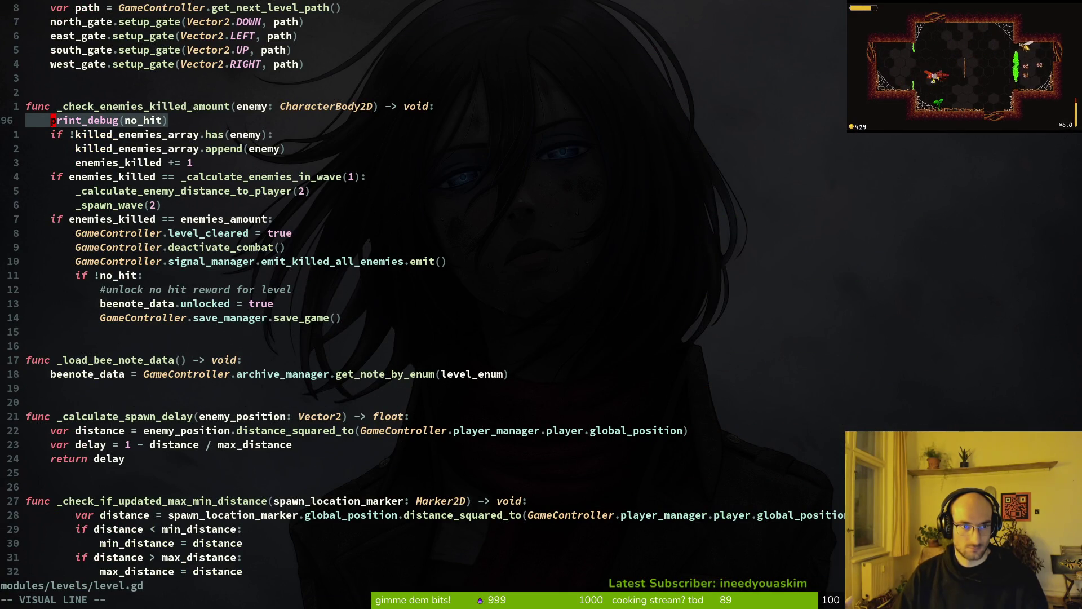
type("d:w")
key("Return")
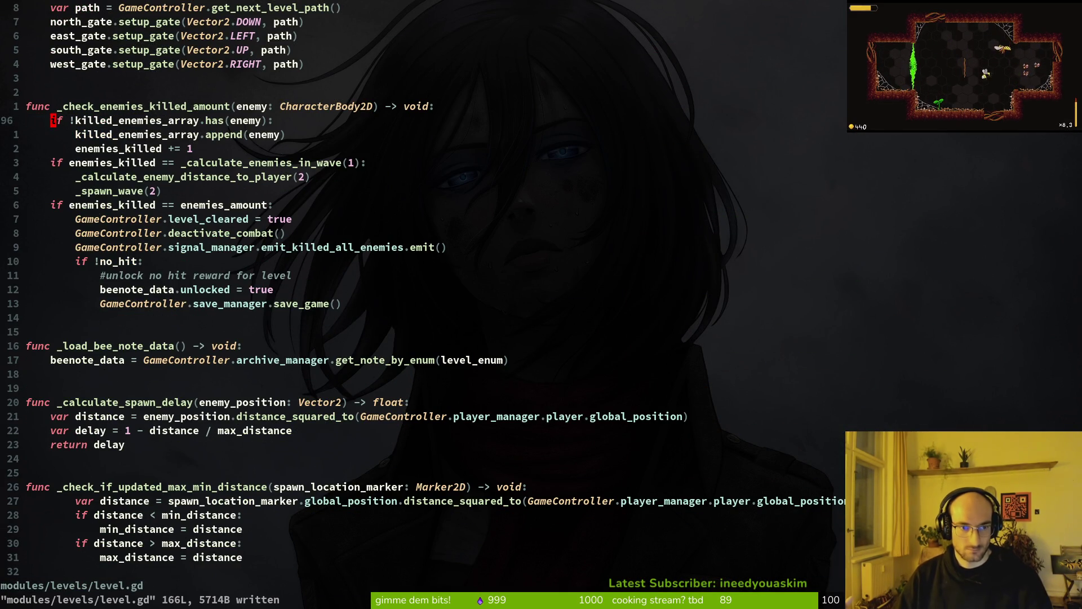
key("j")
key("j")
key("j")
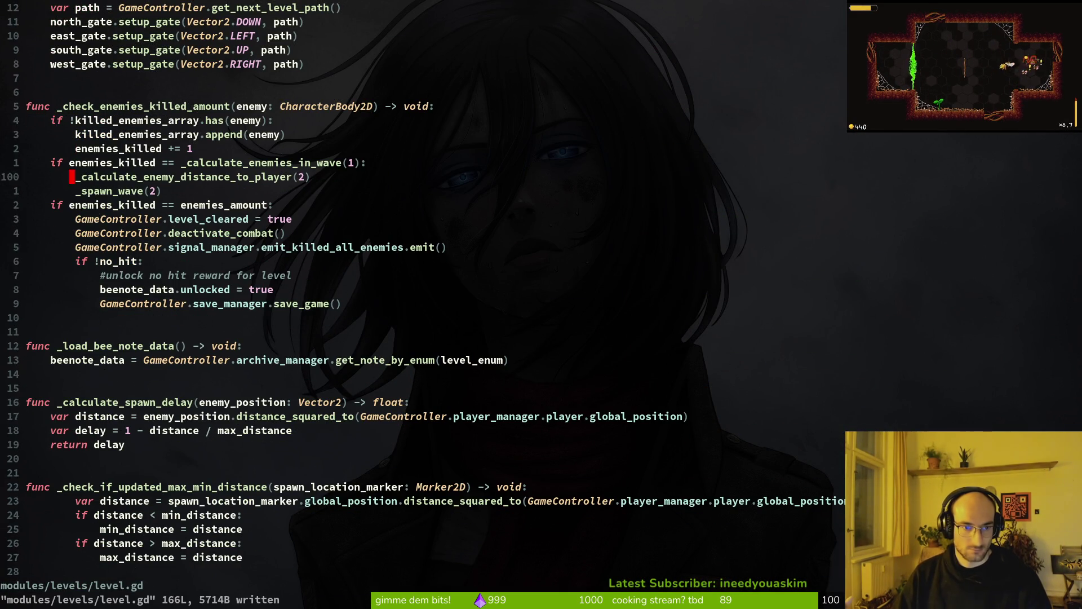
key("j")
key("j")
key("j")
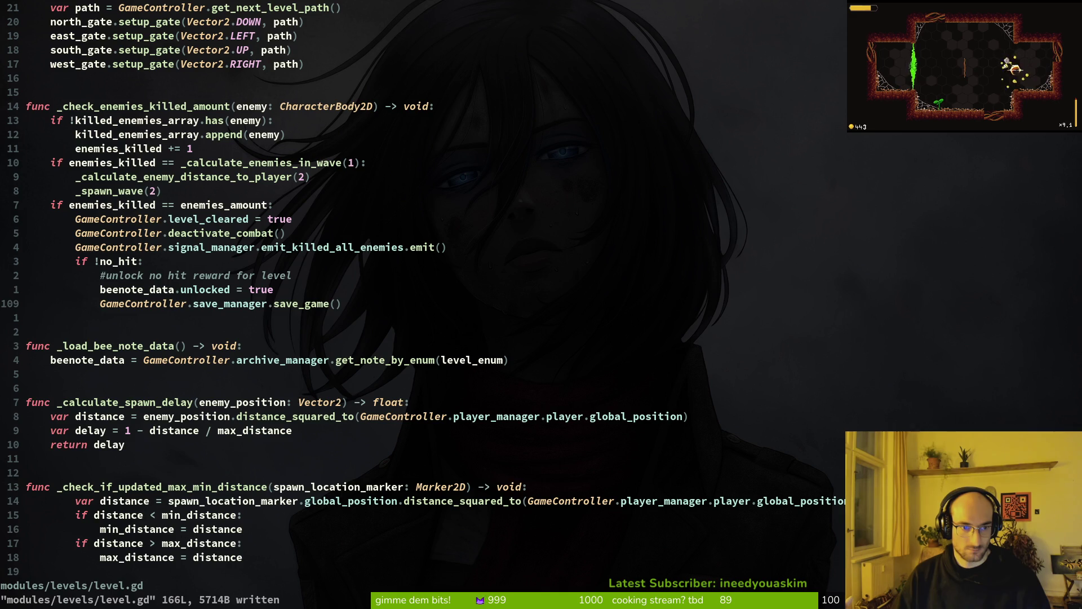
key("d")
key("d")
type(":w")
key("Return")
key("j")
key("j")
key("j")
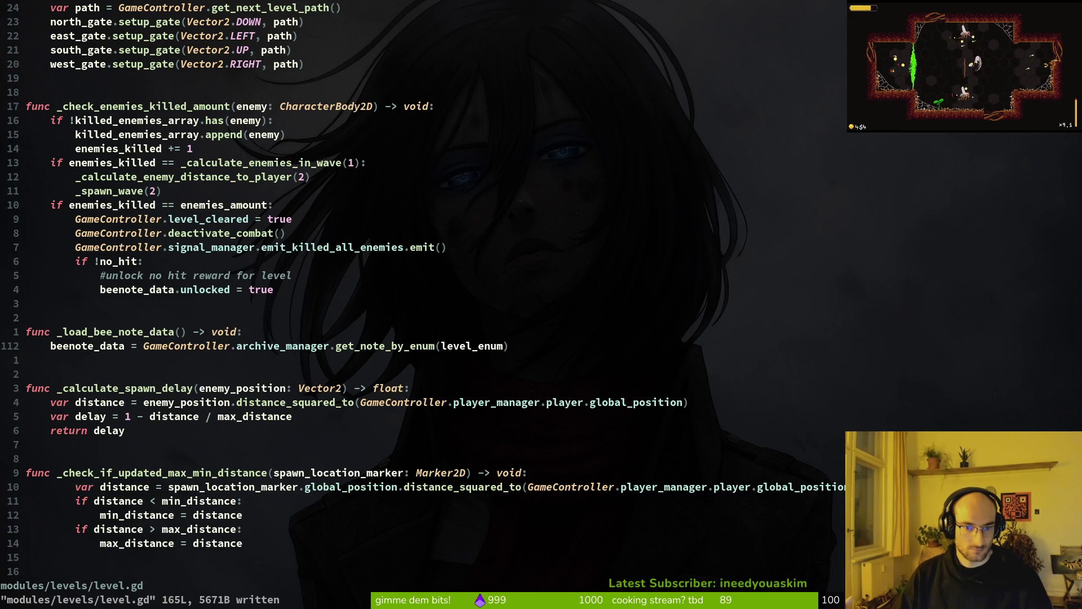
Step: Jump back through the code history to the bee note loading function
key("ctrl+o")
key("ctrl+o")
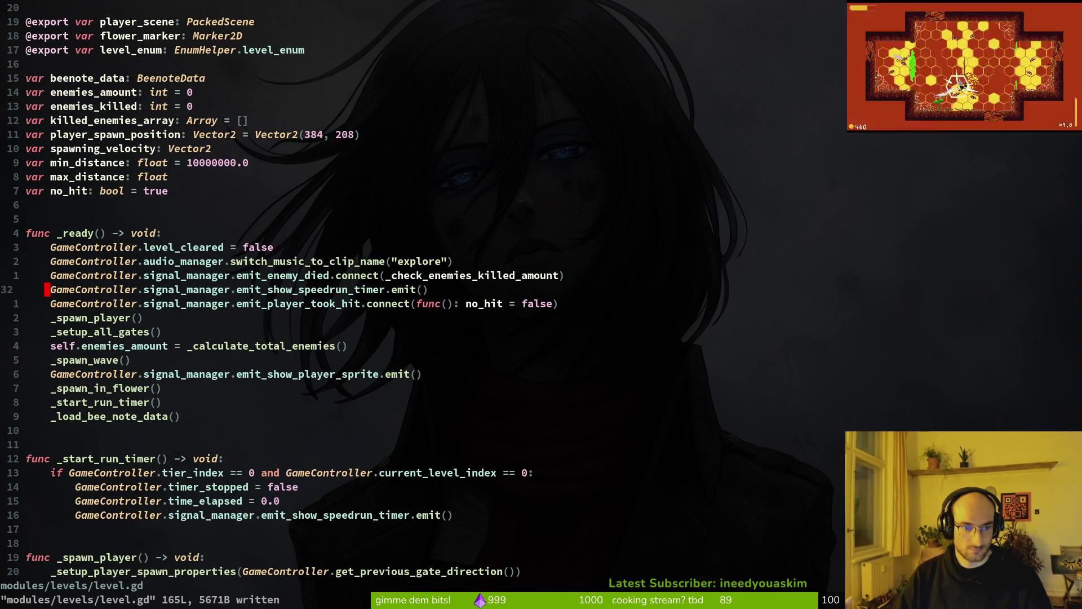
key("ctrl+o")
key("ctrl+o")
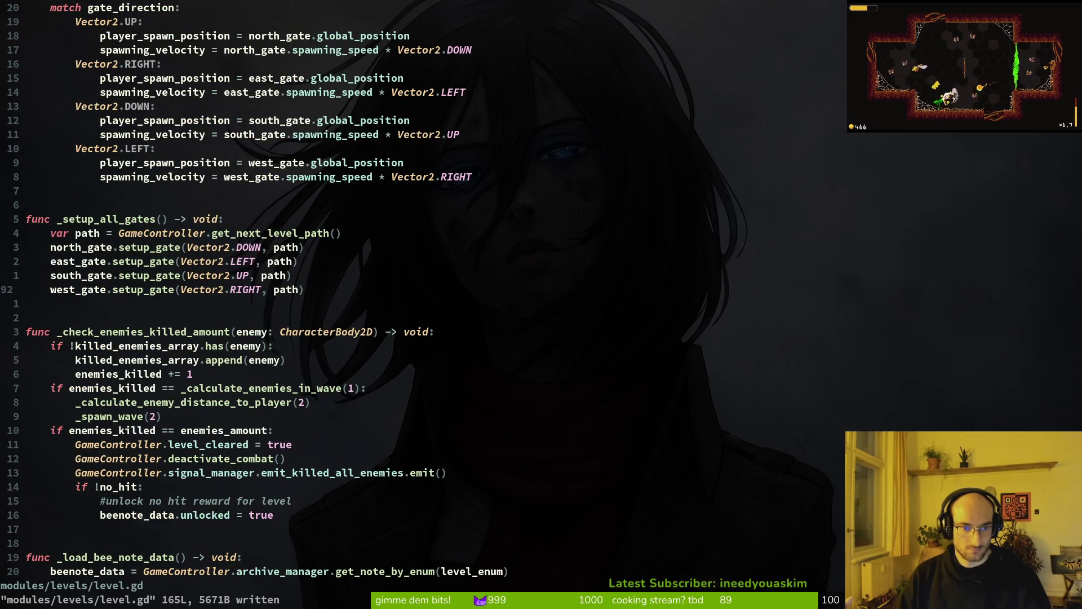
key("ctrl+i")
key("ctrl+o")
key("ctrl+o")
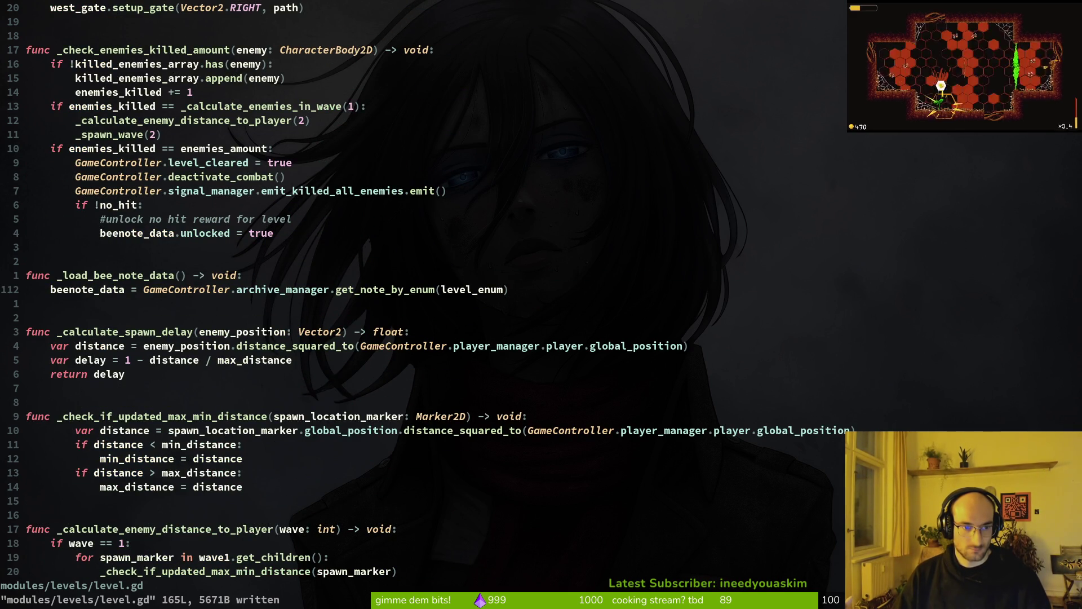
Step: Add print_debug(GameController.archive_manager.bee_notes), save level.gd, and run the game in Godot
type("oprint_debug(")
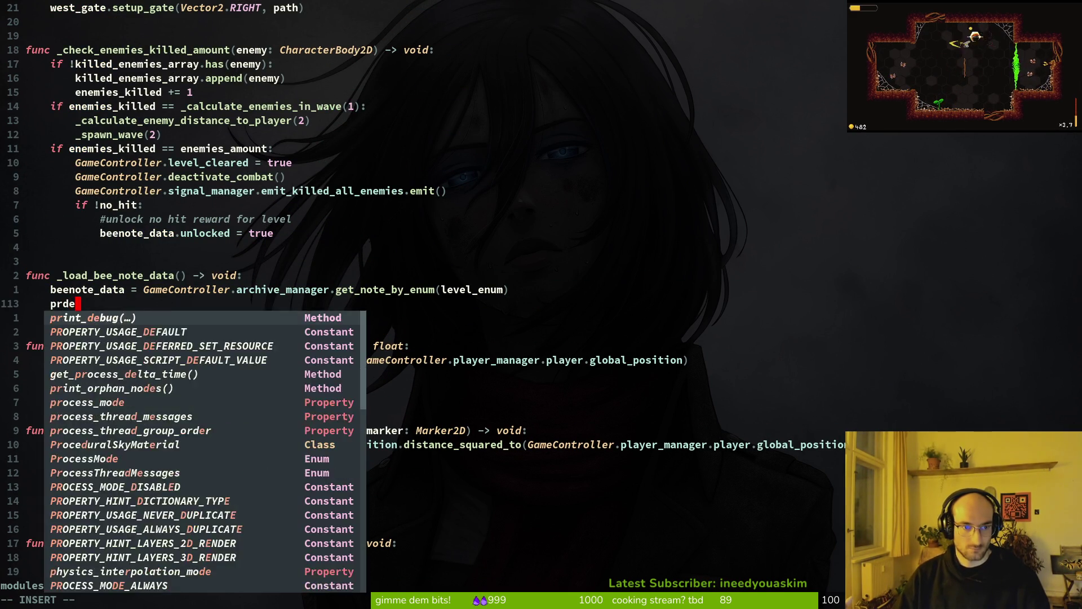
type("Ga")
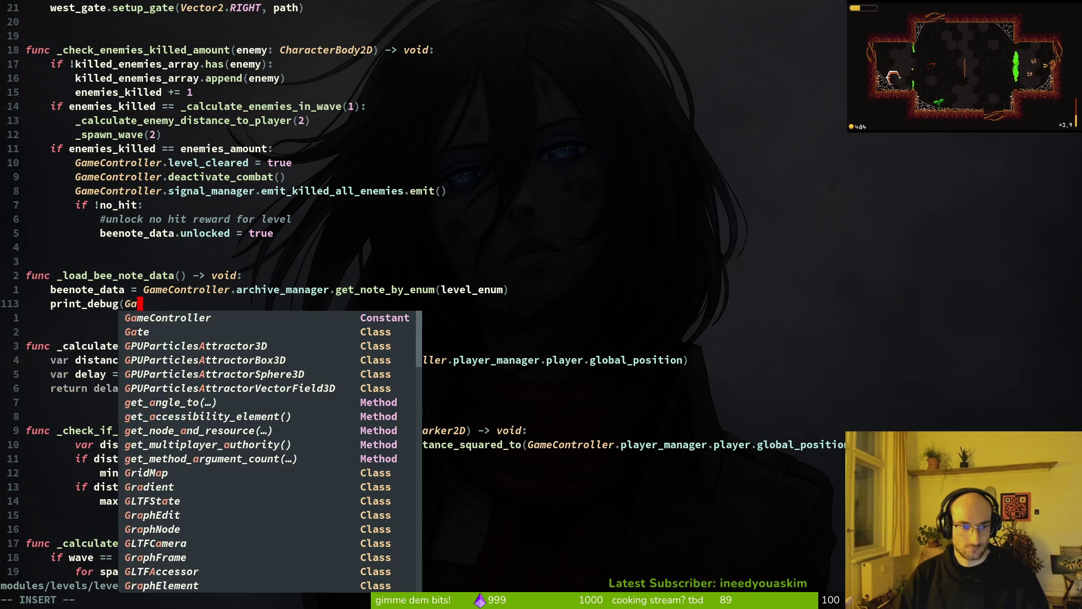
type("meController.a")
key("Tab")
type(".")
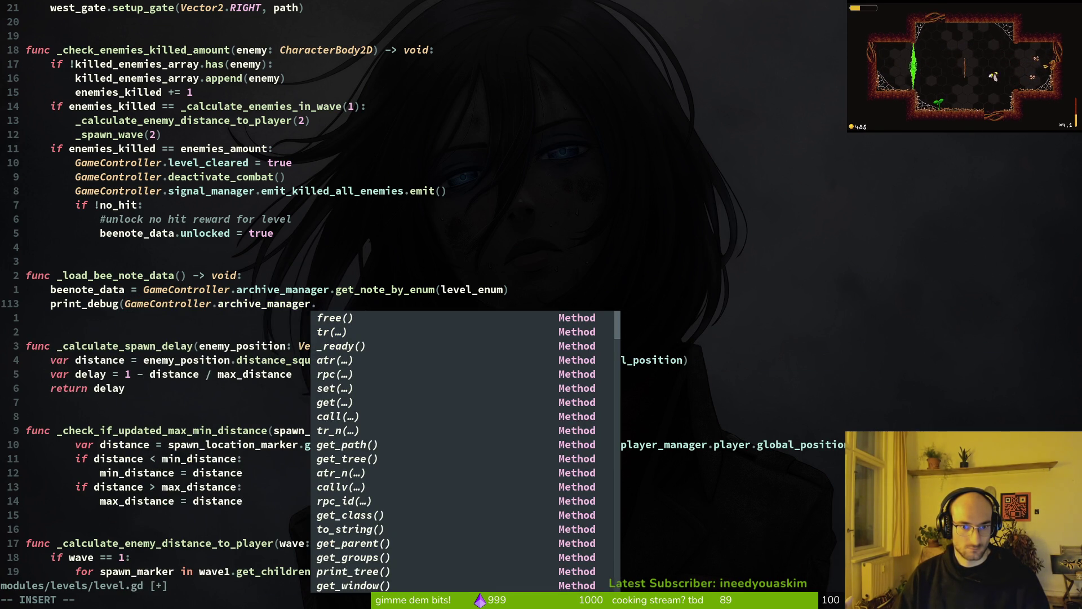
type("be")
key("Tab")
type(")")
key("Escape")
type(":w")
key("Return")
key("alt+Tab")
key("F5")
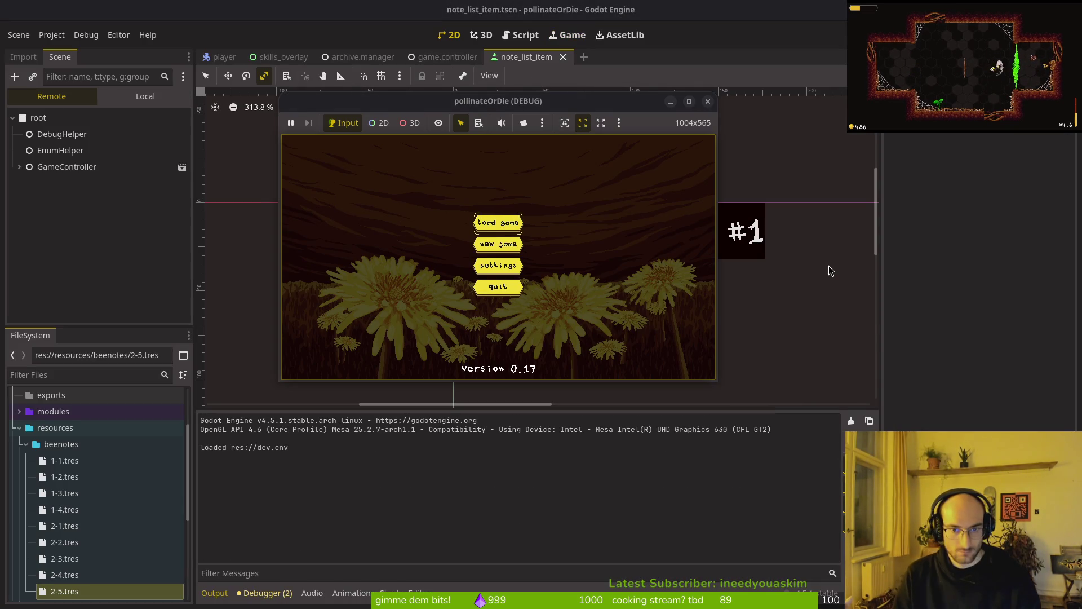
Step: Load the saved game, move the bee around the hive, then pause and resume
key("Return")
key("Down")
key("Up")
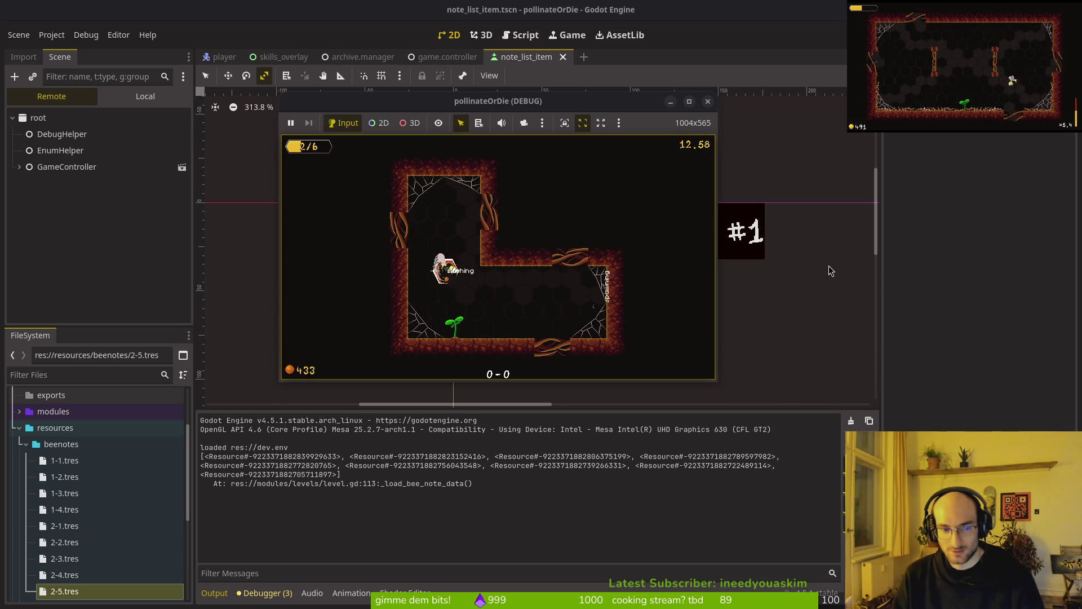
key("Escape")
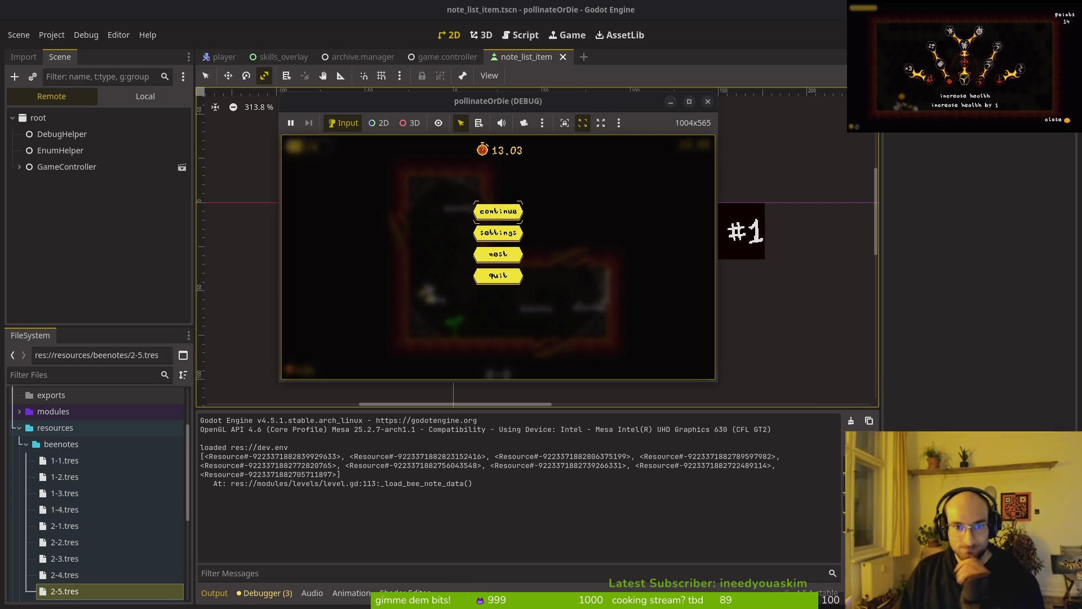
key("Return")
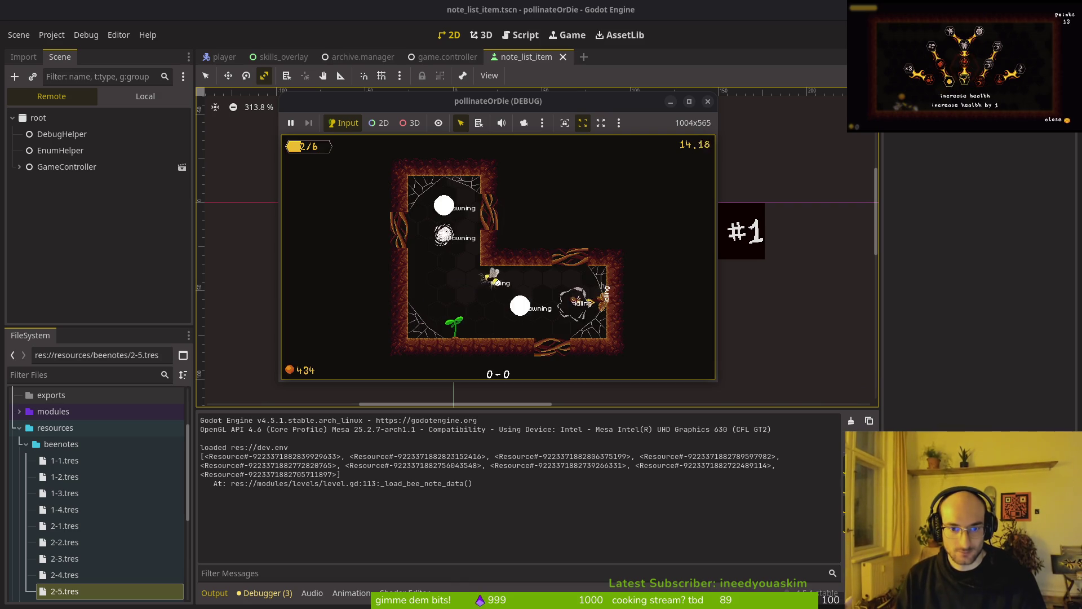
Step: Dash, jump and attack enemies until the debugger breaks on the 'unlocked' error
key("space")
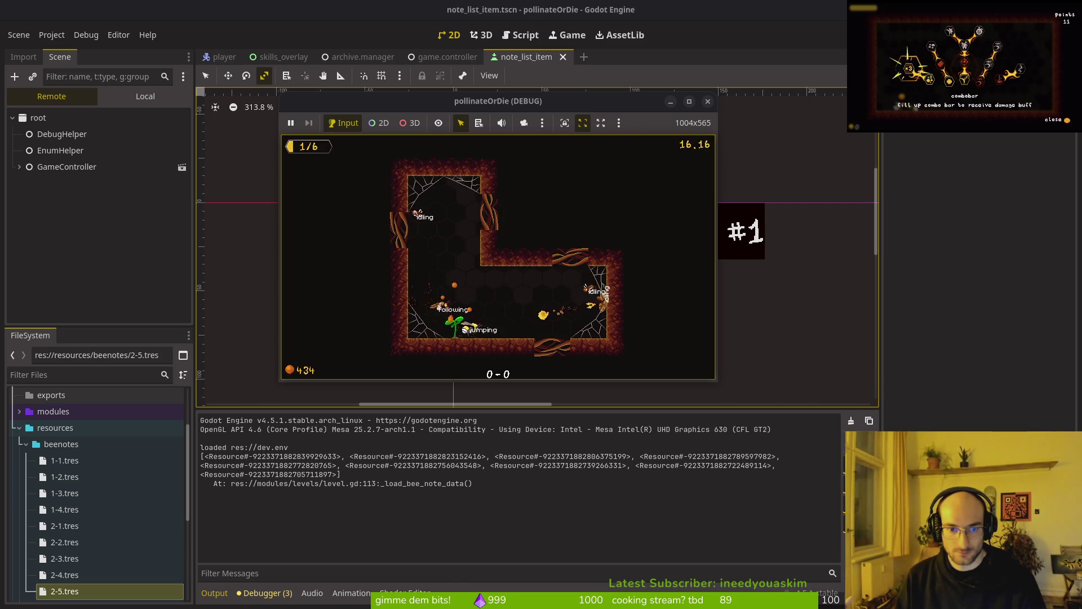
key("w")
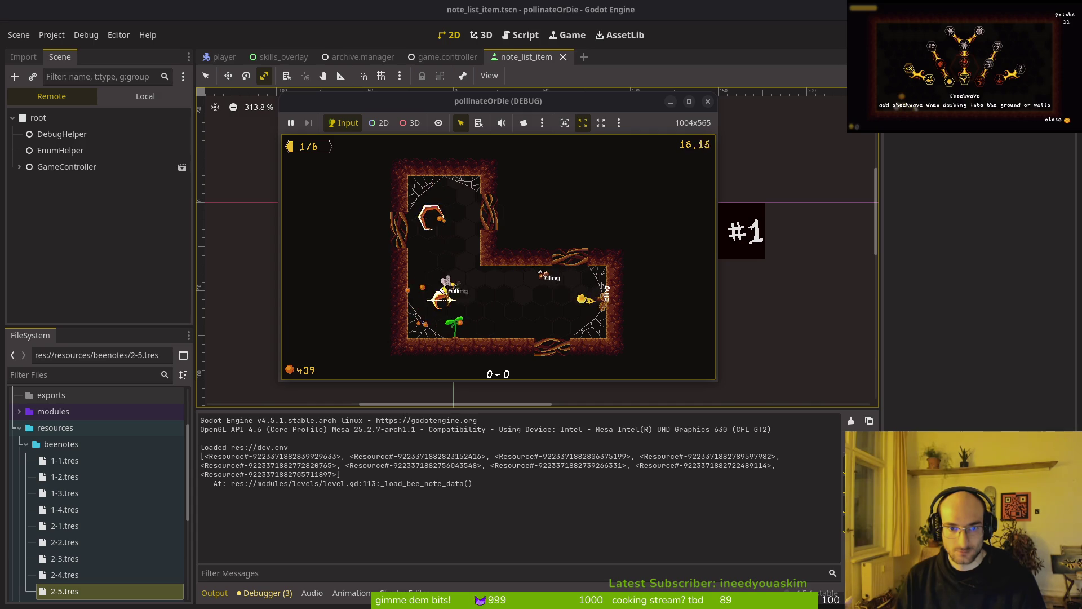
key("d")
key("space")
key("d")
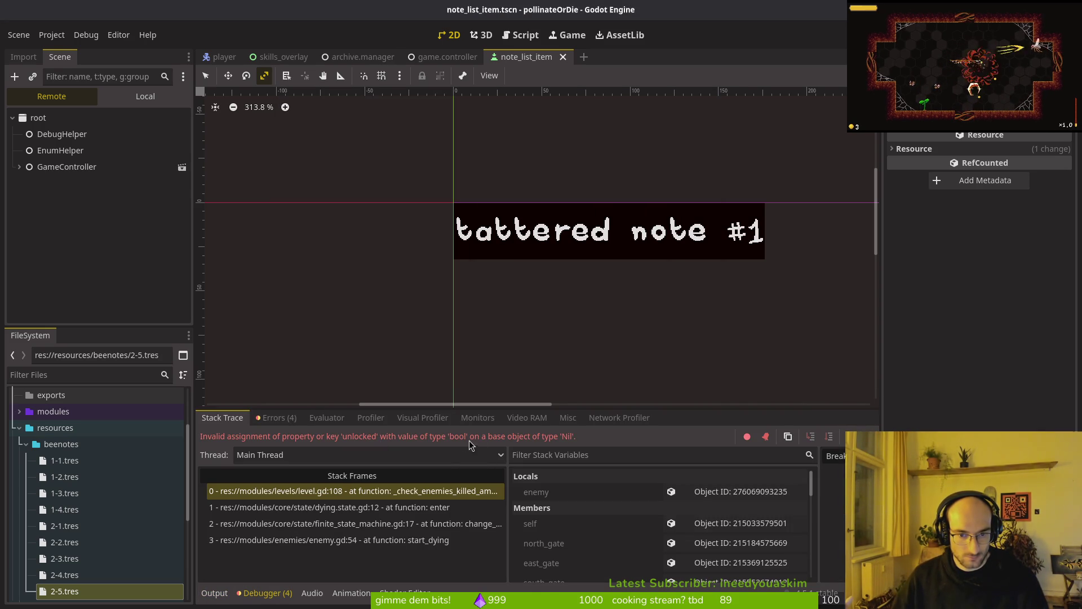
Step: Return to Neovim on the beenote_data.unlocked line and begin a project search for get_note_by_enum
key("alt+Tab")
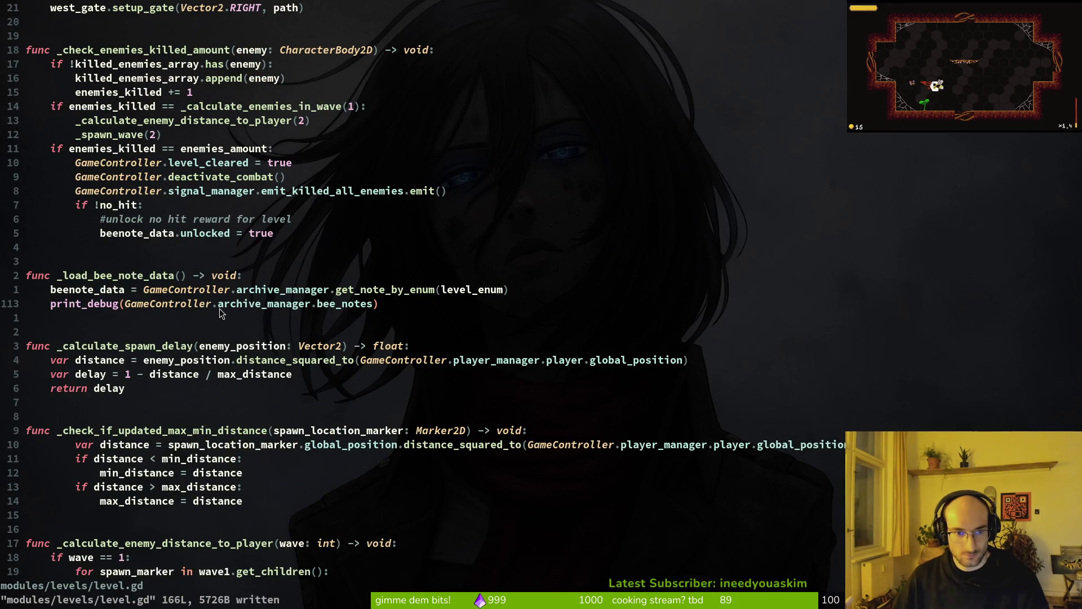
left_click(158, 233)
left_click(114, 232)
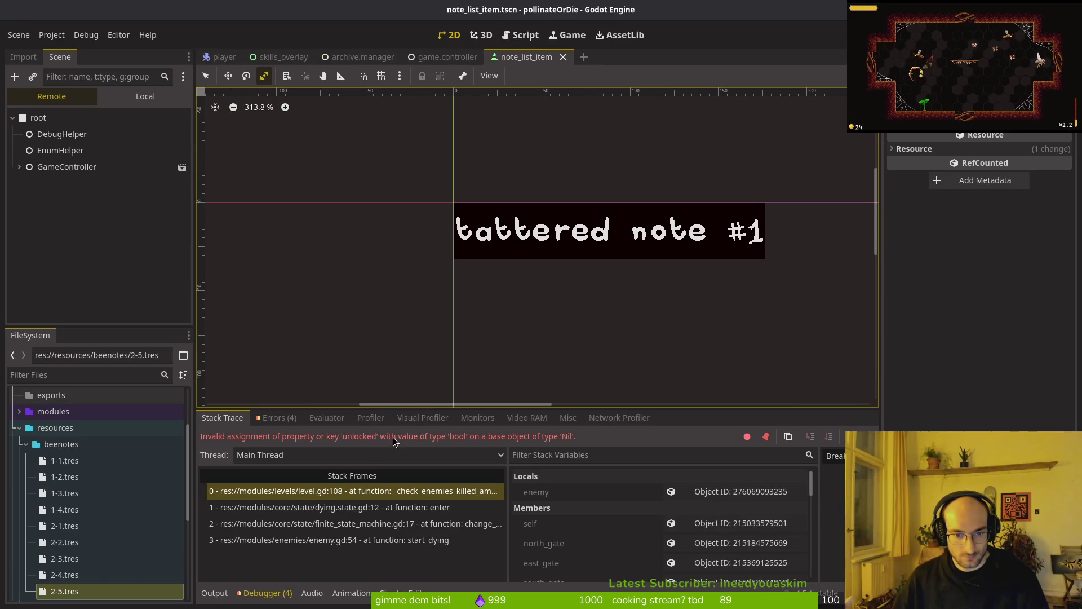
key("alt+Tab")
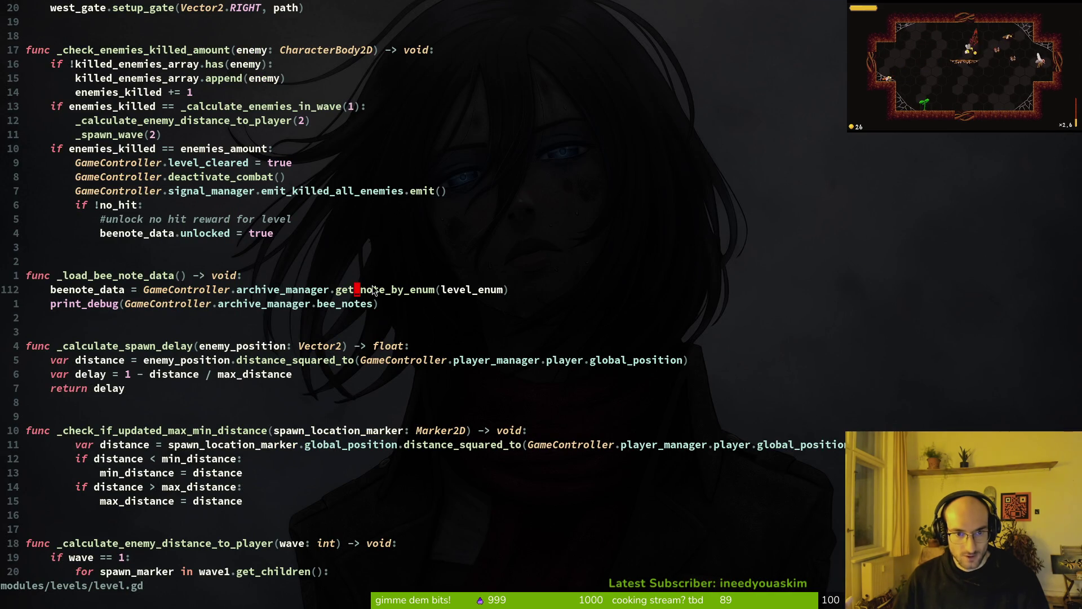
key("space")
Step: Grep get_note_by_enum and open the archive.manager.gd match at its definition
key("f")
key("w")
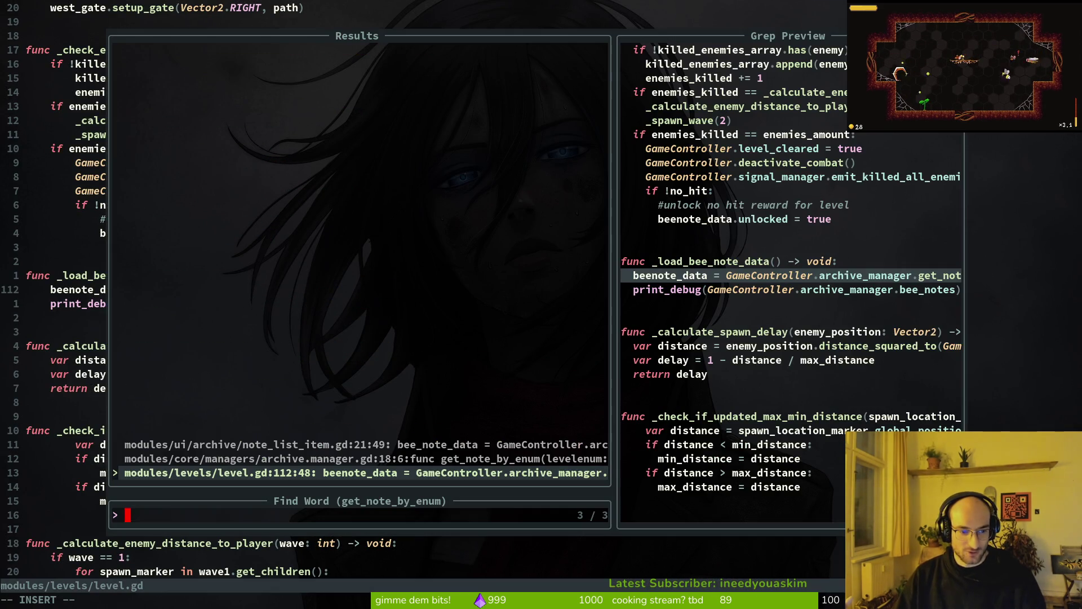
key("ctrl+n")
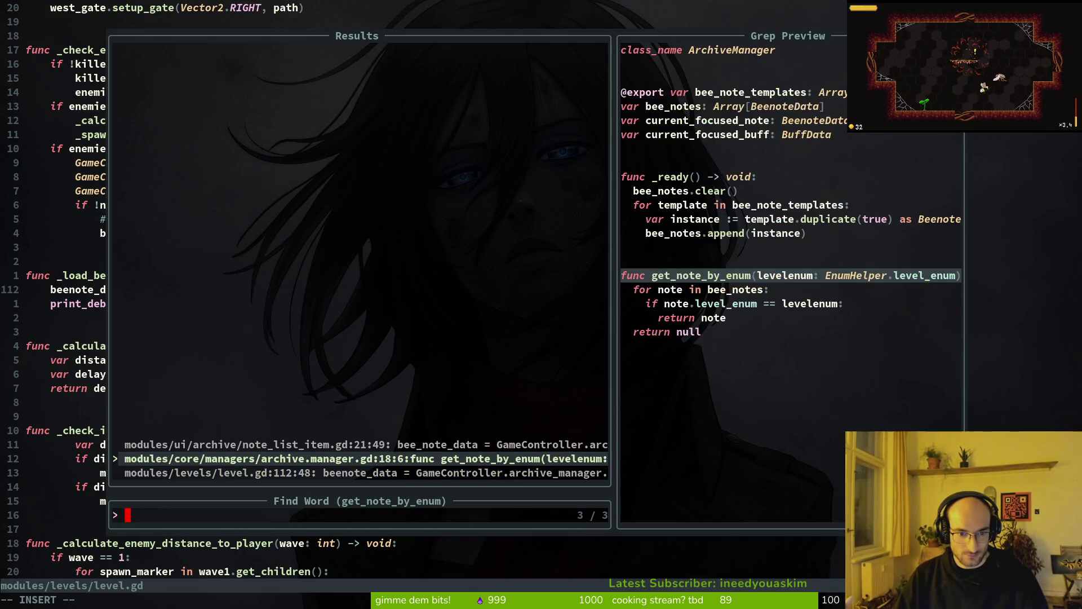
key("Return")
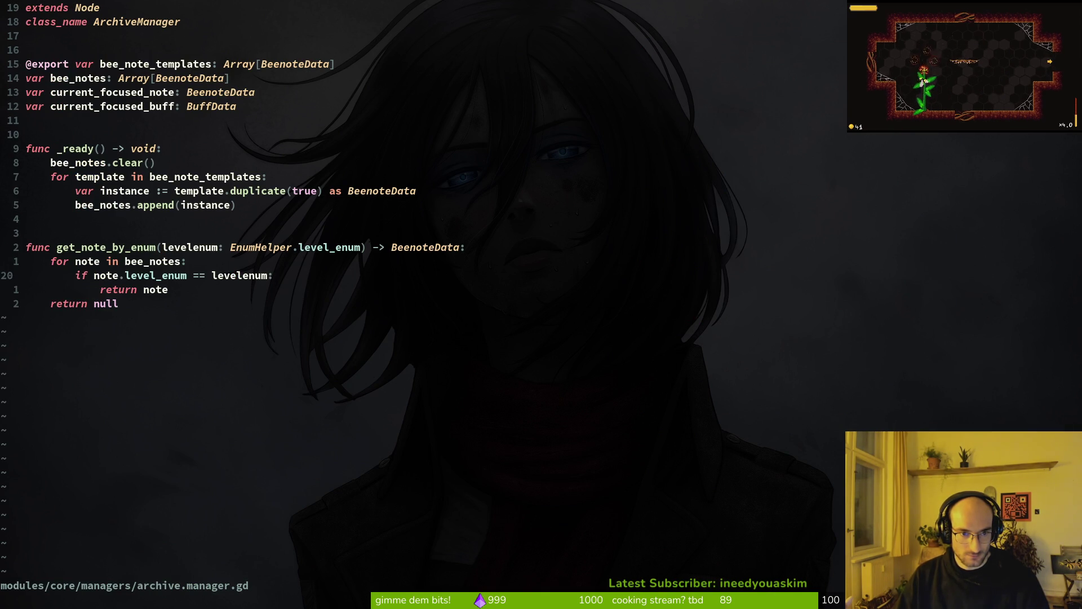
Step: Start a print_debug(bee_notes line at the top of get_note_by_enum, then return to Godot
key("j")
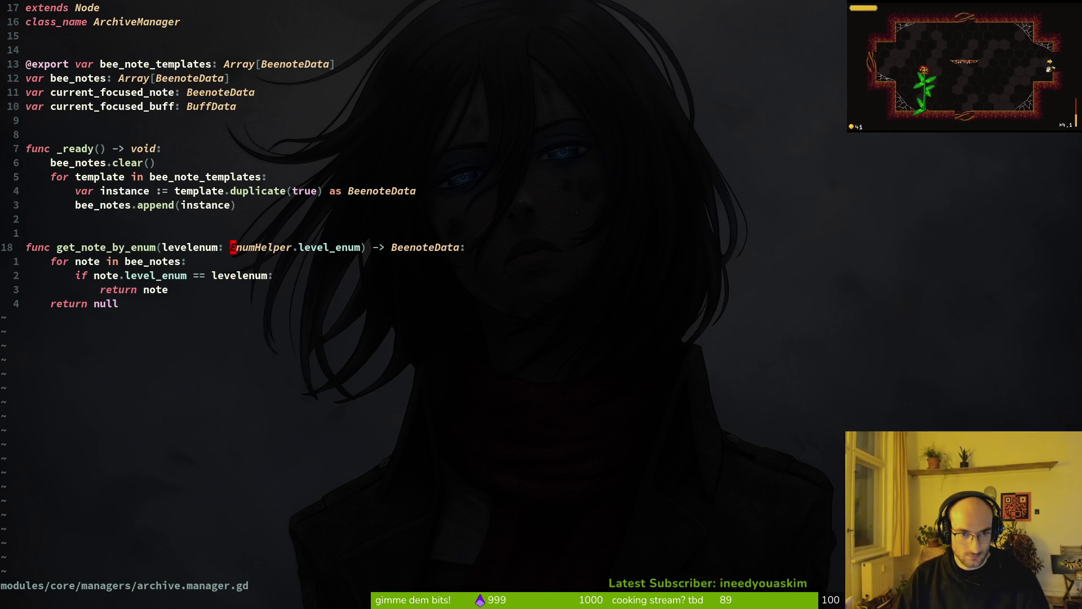
key("j")
key("j")
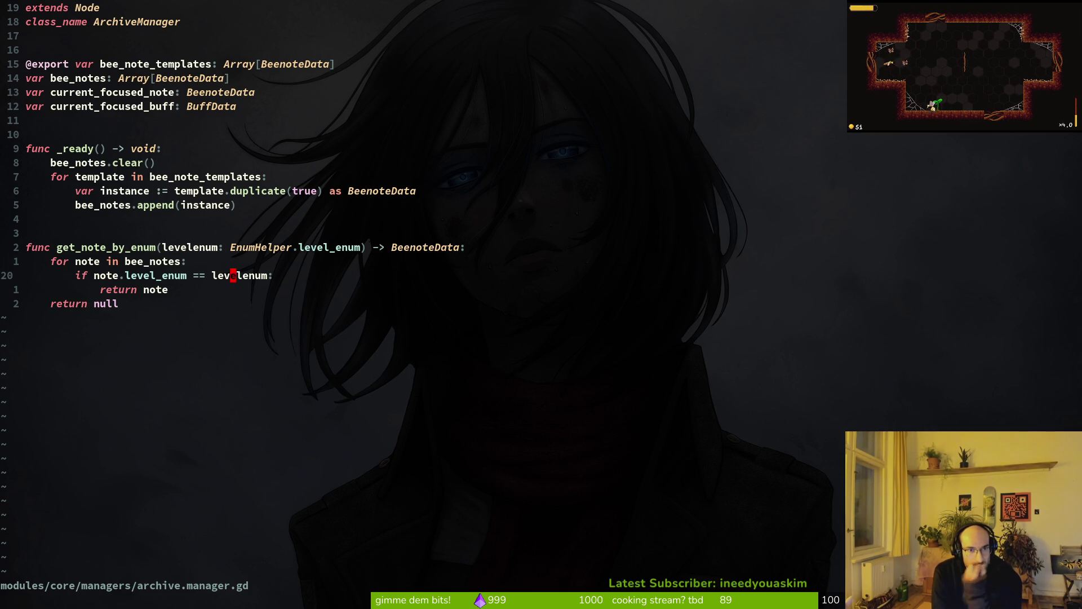
key("k")
key("k")
key("k")
type("get_note_by_enum")
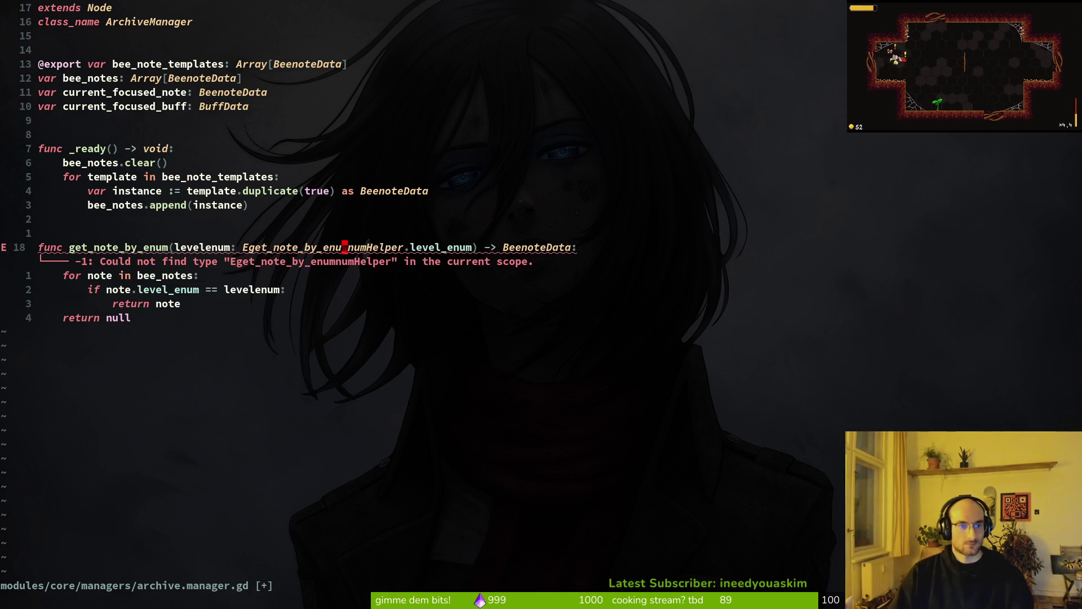
type("uoprde")
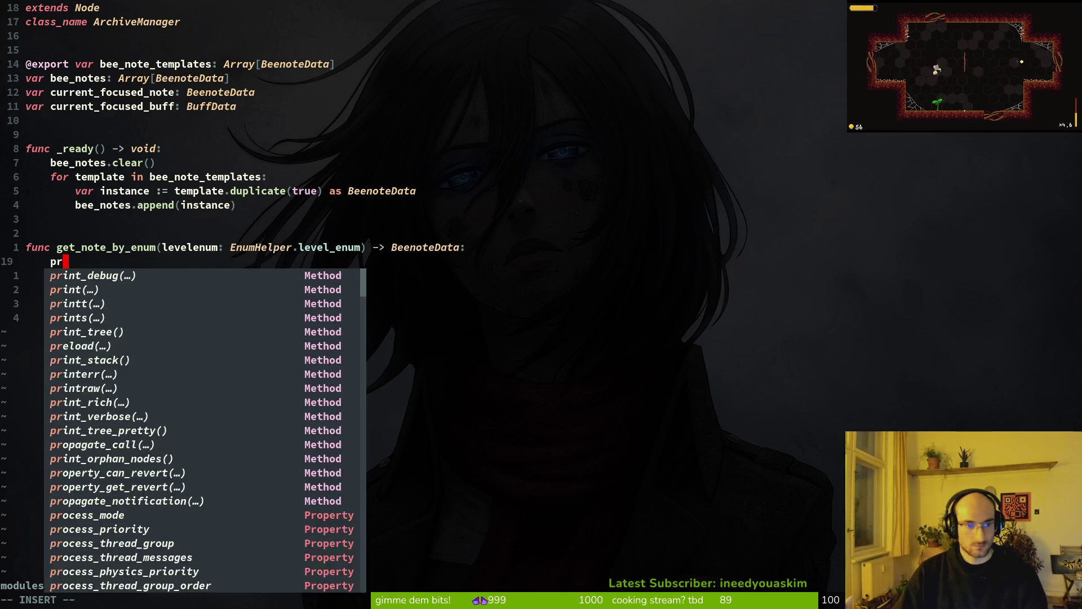
key("Return")
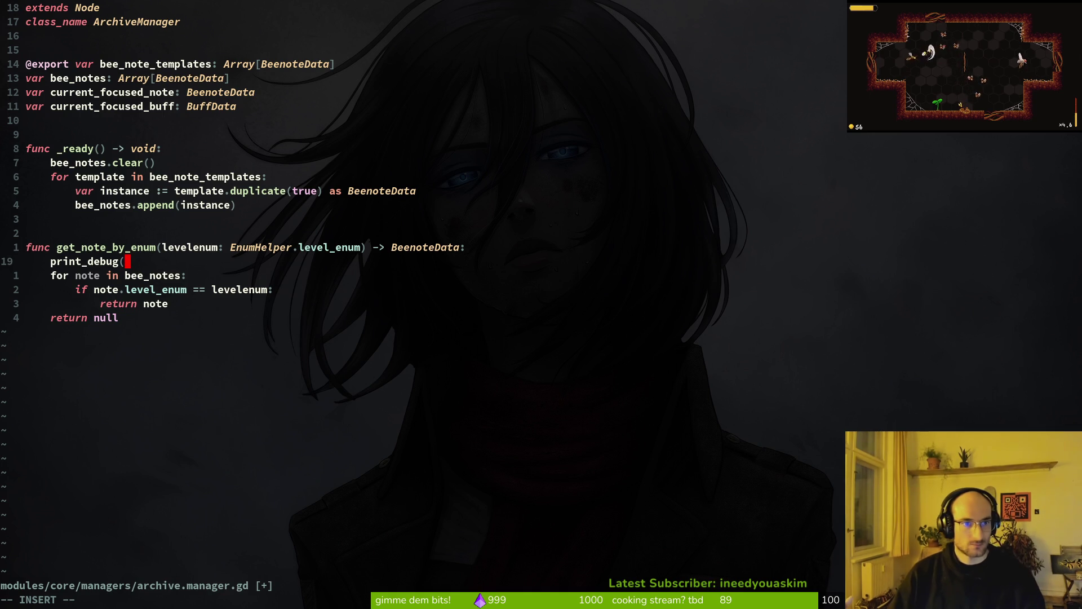
type("bee")
key("Return")
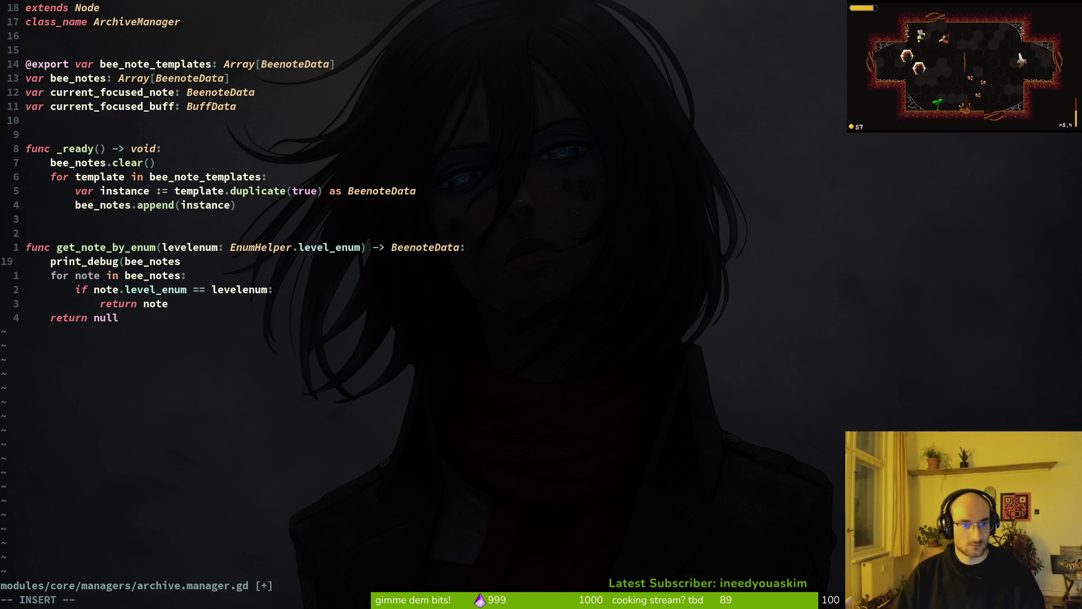
key("alt+Tab")
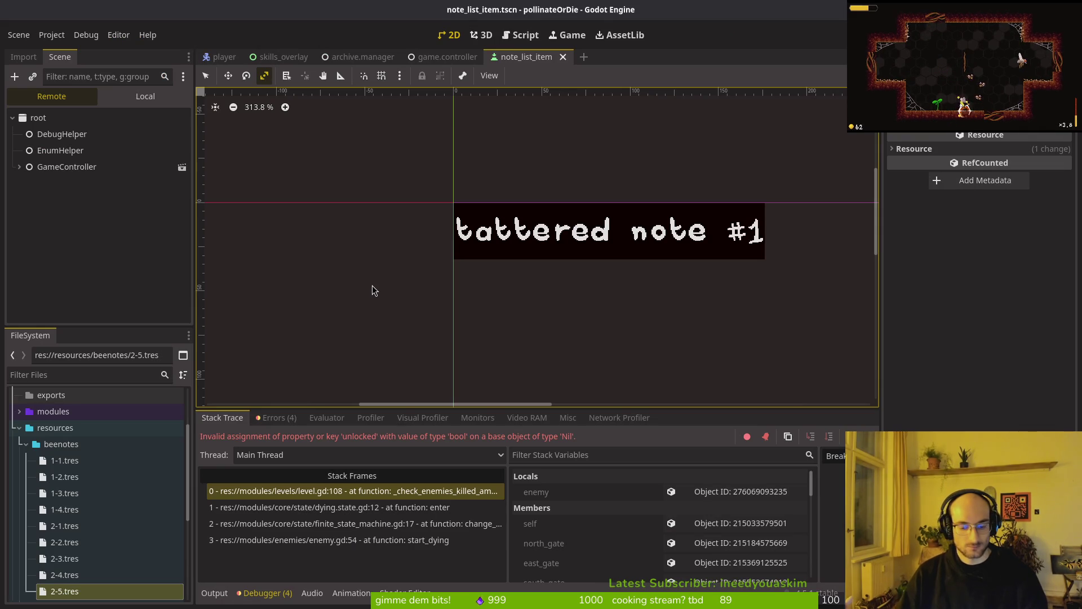
Step: Run and load the game, then compare the printed bee notes with the Nil 'unlocked' stack trace
key("F5")
key("Return")
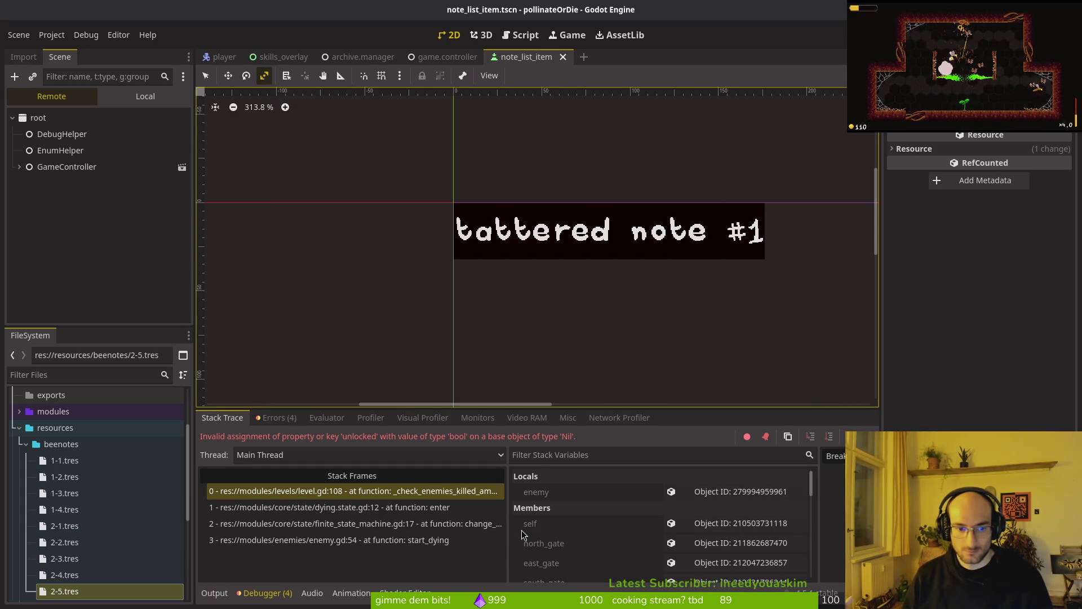
left_click(213, 592)
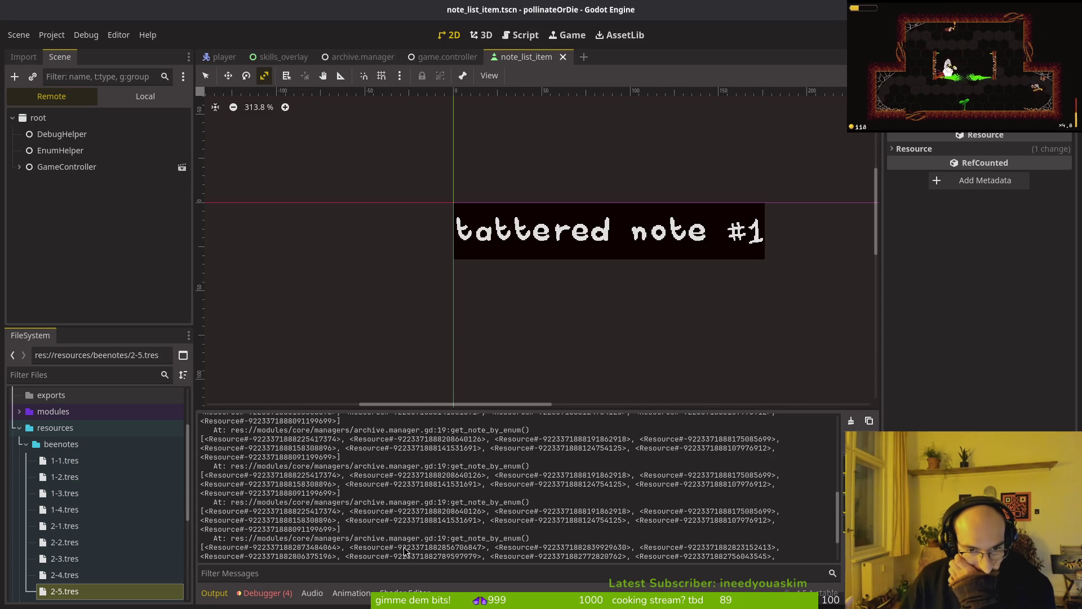
left_click(268, 593)
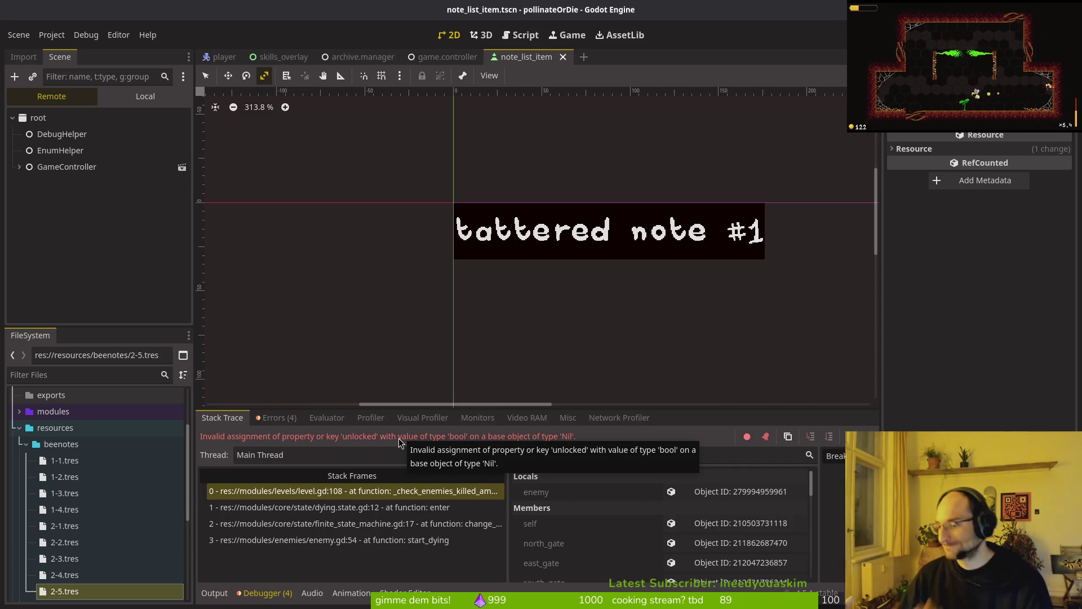
key("alt+Tab")
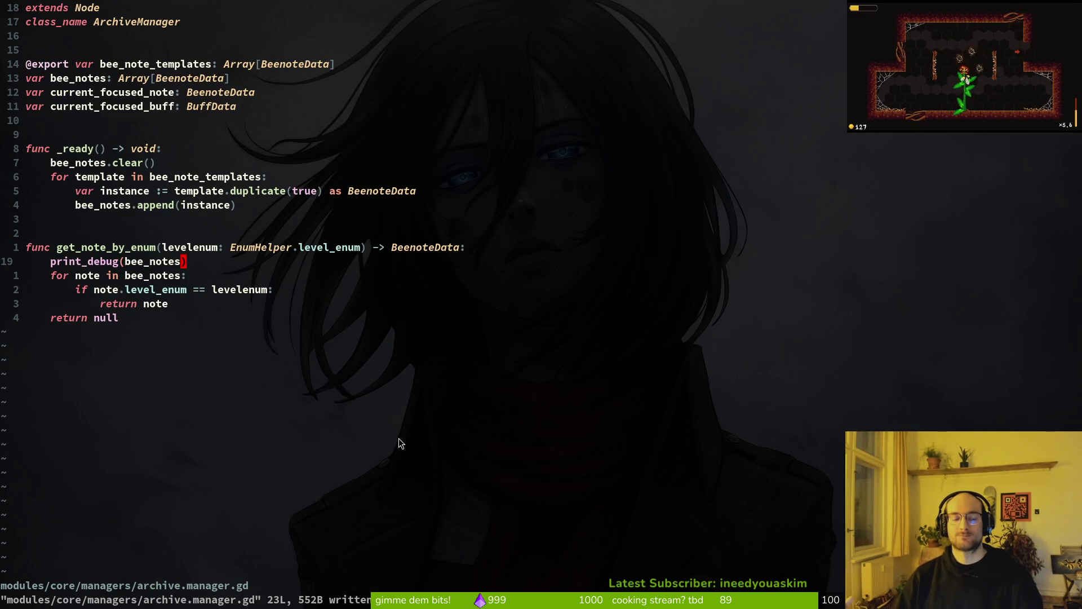
key("alt+Tab")
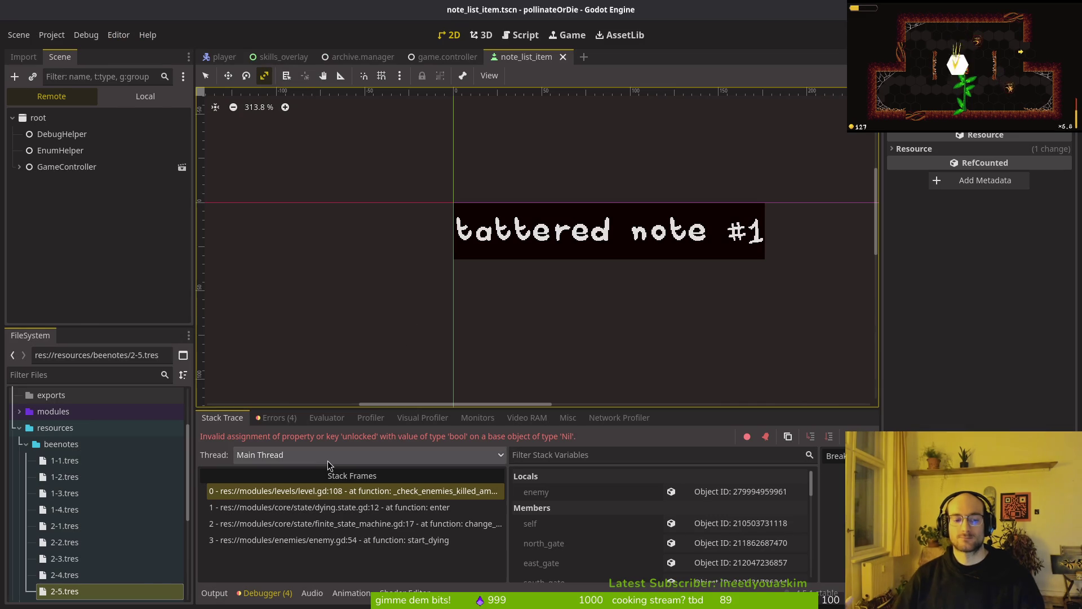
key("alt+Tab")
key("alt+Tab")
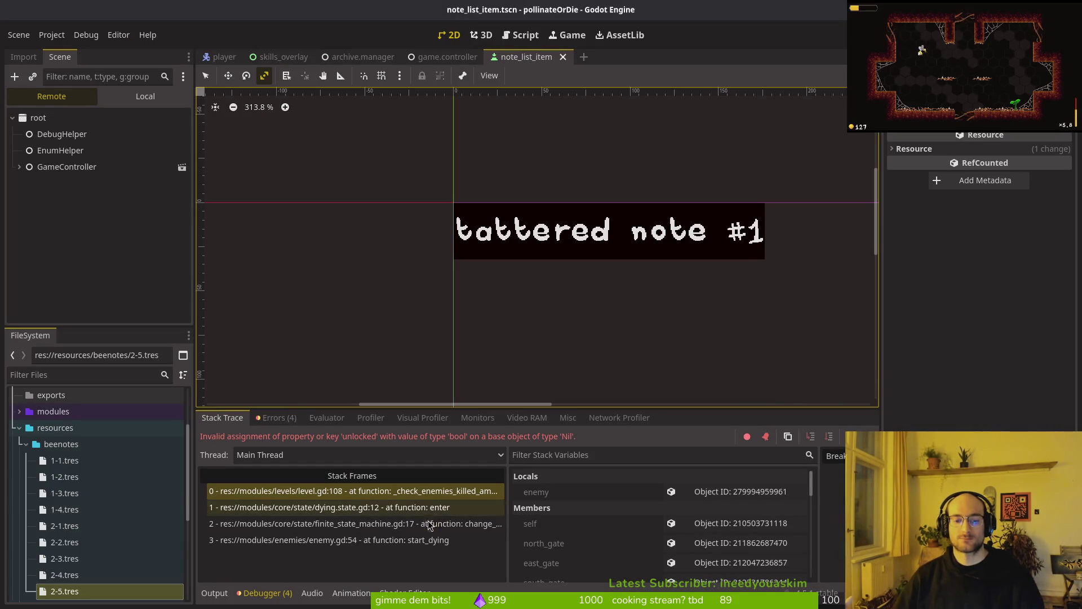
Step: Reread and scroll the bee_notes output log, then open level.gd's note-loading code in Neovim
left_click(217, 600)
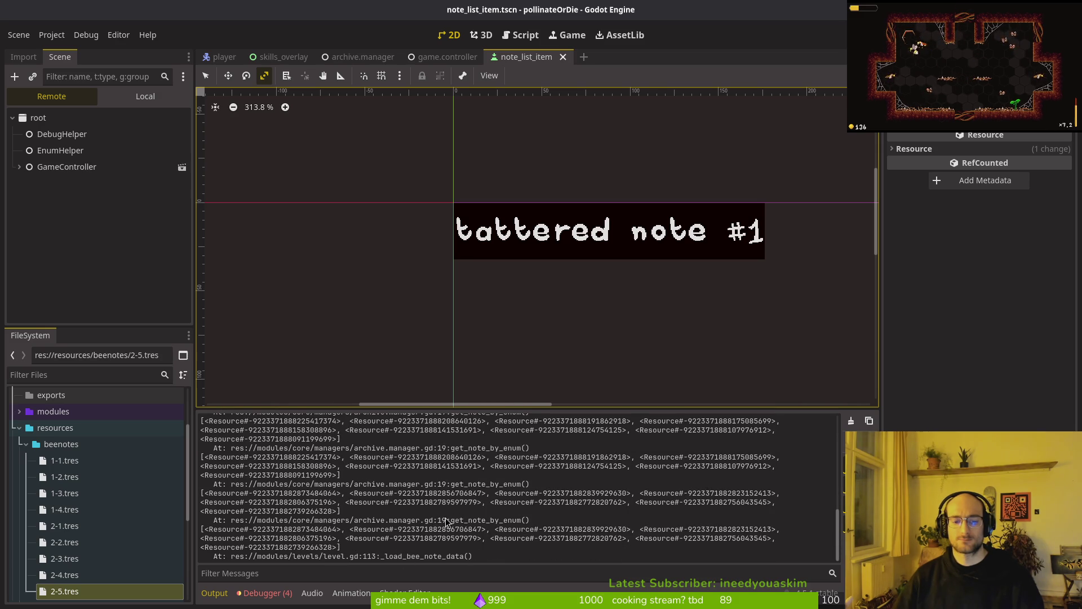
mouse_move(245, 522)
left_mouse_down()
mouse_move(531, 537)
mouse_move(468, 553)
left_mouse_up()
left_click(468, 552)
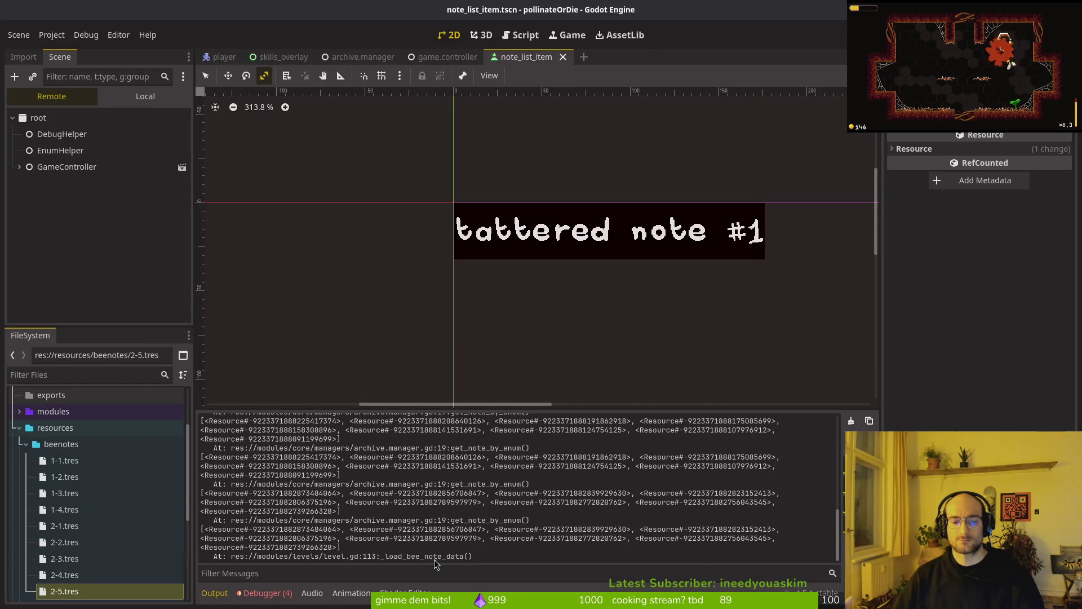
key("alt+Tab")
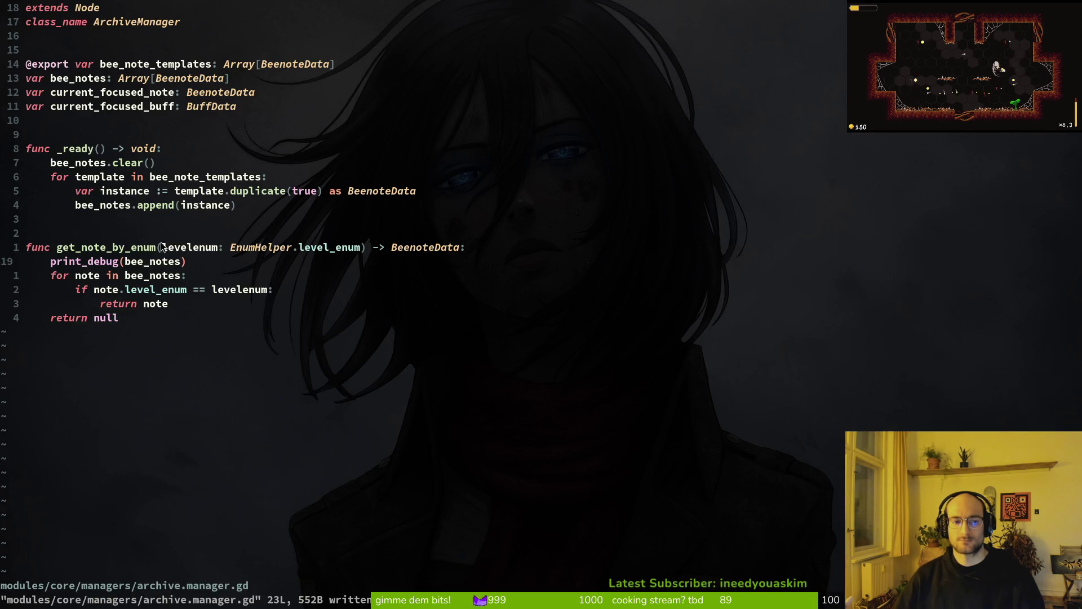
key("alt+Tab")
scroll(480, 457, "up", 3)
scroll(488, 466, "up", 3)
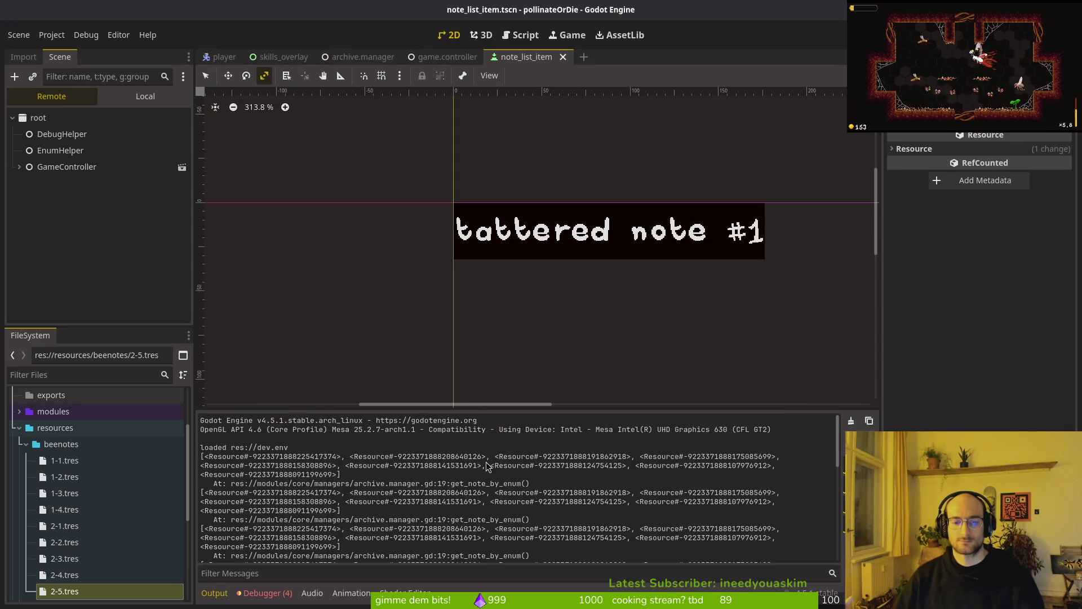
scroll(312, 451, "down", 5)
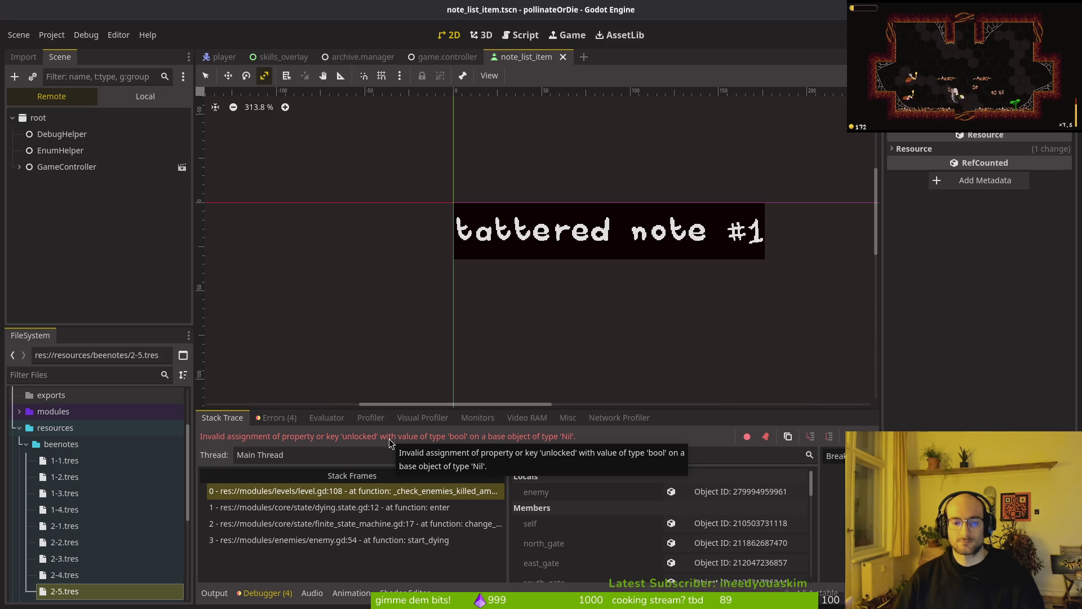
key("alt+Tab")
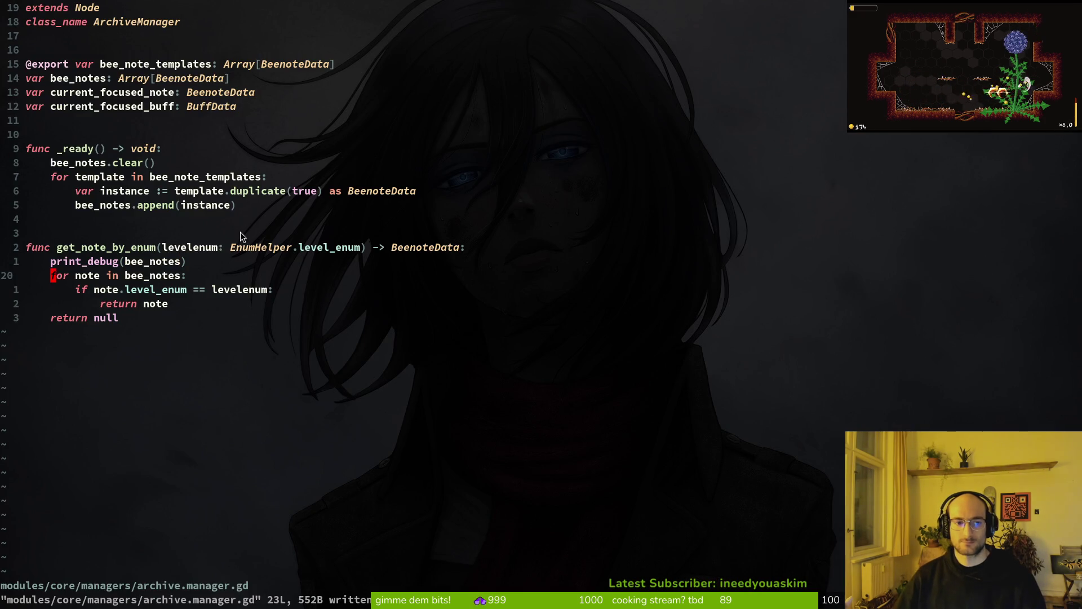
key("ctrl+o")
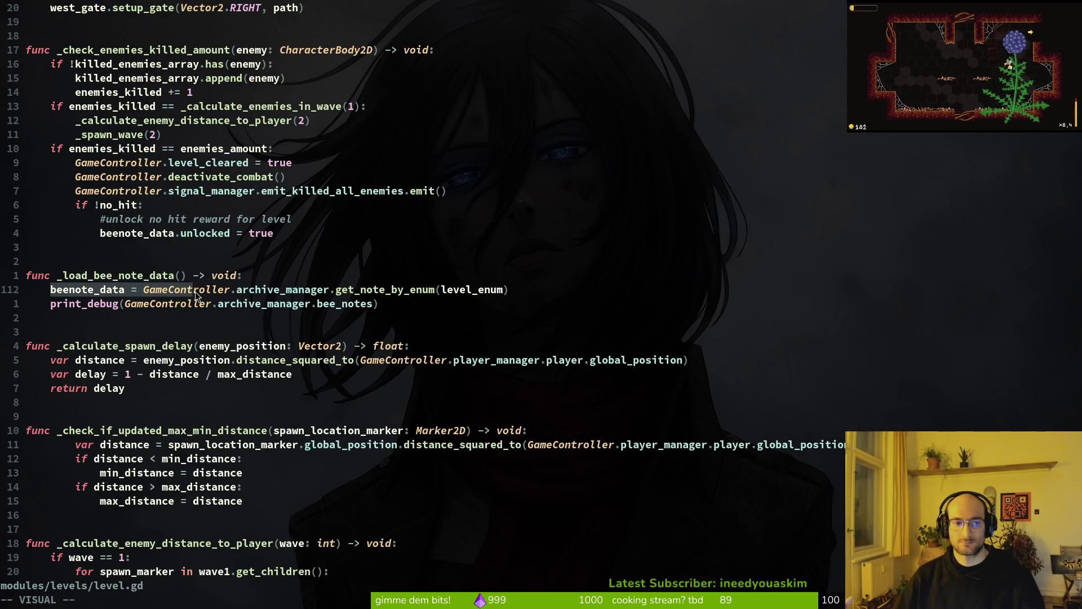
Step: Move to the beenote_data.unlocked line in level.gd and dismiss a stray file search
key("4")
key("k")
key("v")
key("e")
key("y")
key("space")
key("f")
key("f")
type("benotdata")
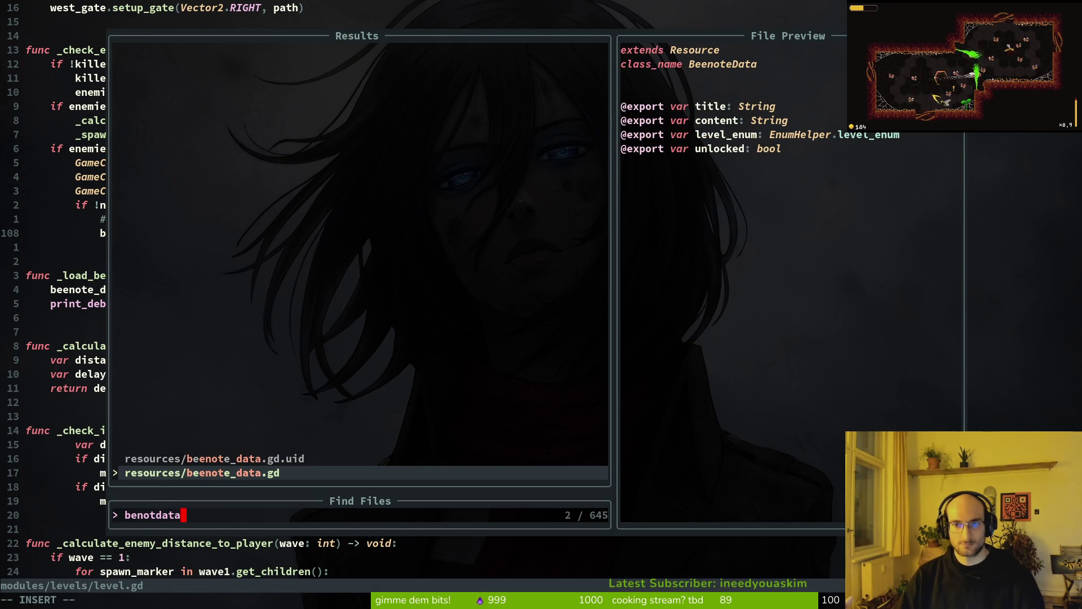
key("Escape")
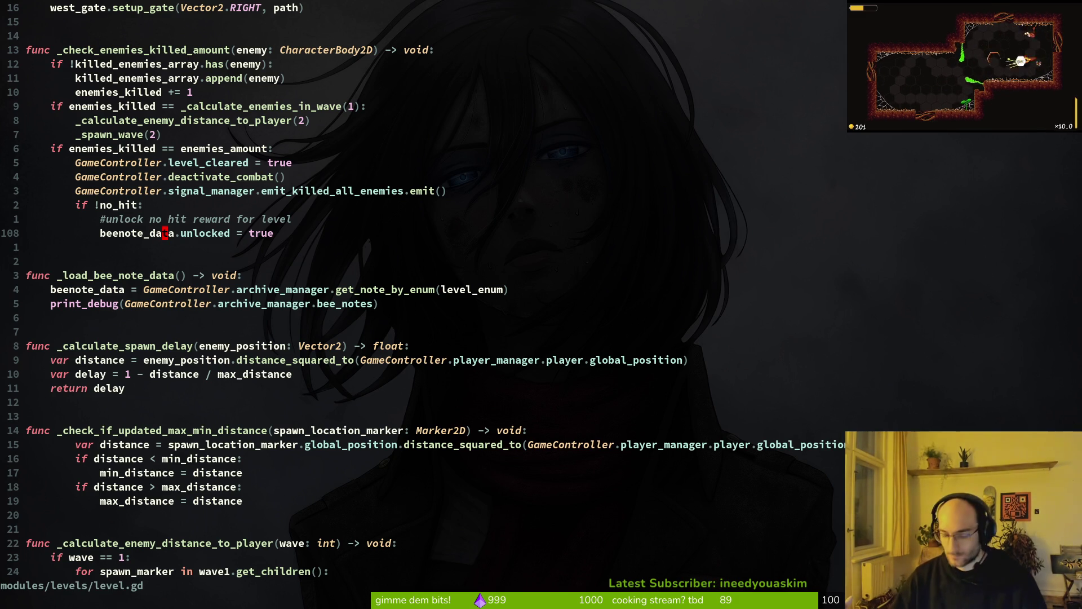
Step: Add print_debug(beenote_data), delete the old bee_notes print line, and save level.gd
key("j")
key("j")
key("j")
type("o")
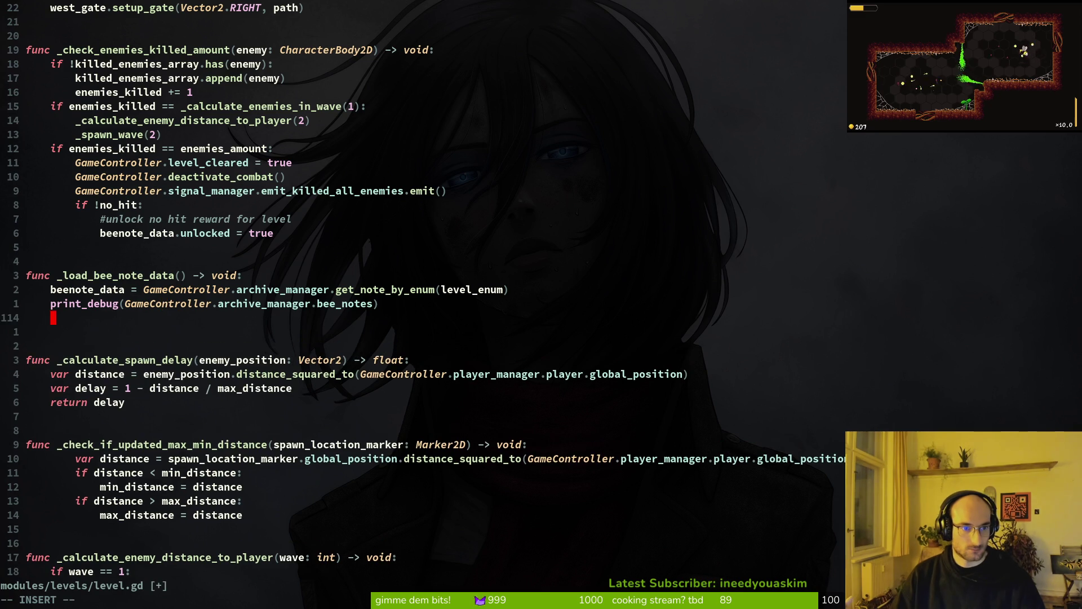
type("print_debug(beenote_data)")
key("Escape")
key("k")
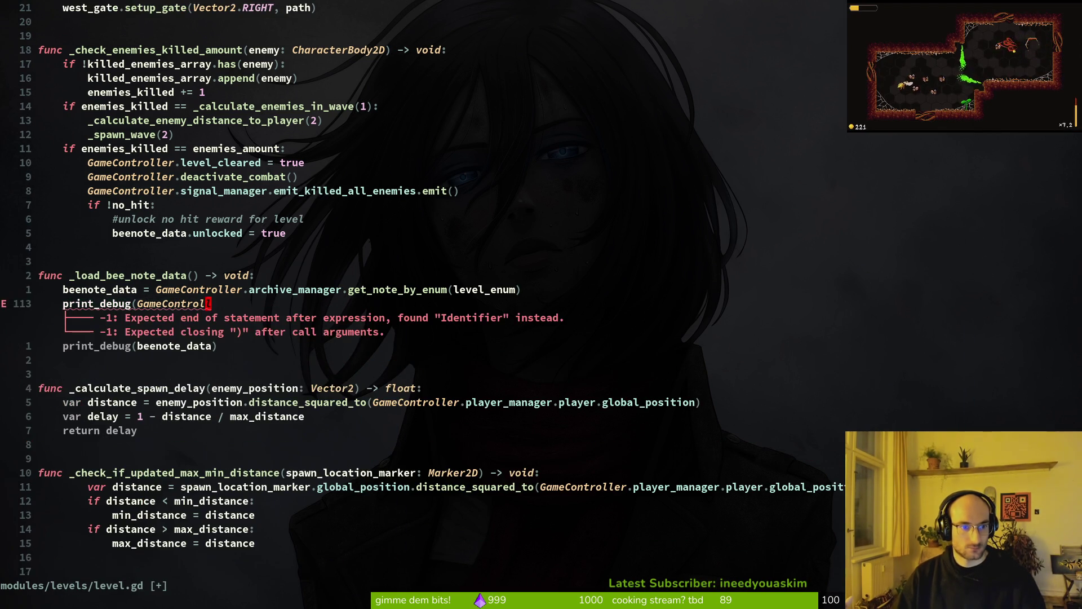
key("ctrl+s")
key("d")
key("d")
key("ctrl+s")
Step: Find the debug print in archive.manager.gd through a word search, delete it, and save
key("space")
key("f")
key("w")
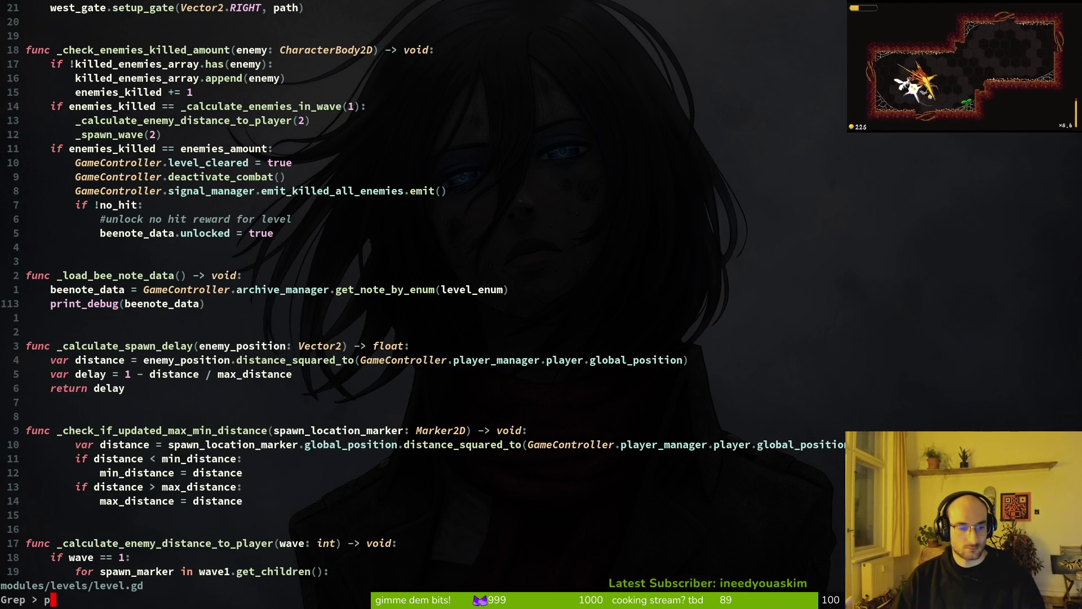
key("ctrl+p")
key("ctrl+p")
key("ctrl+p")
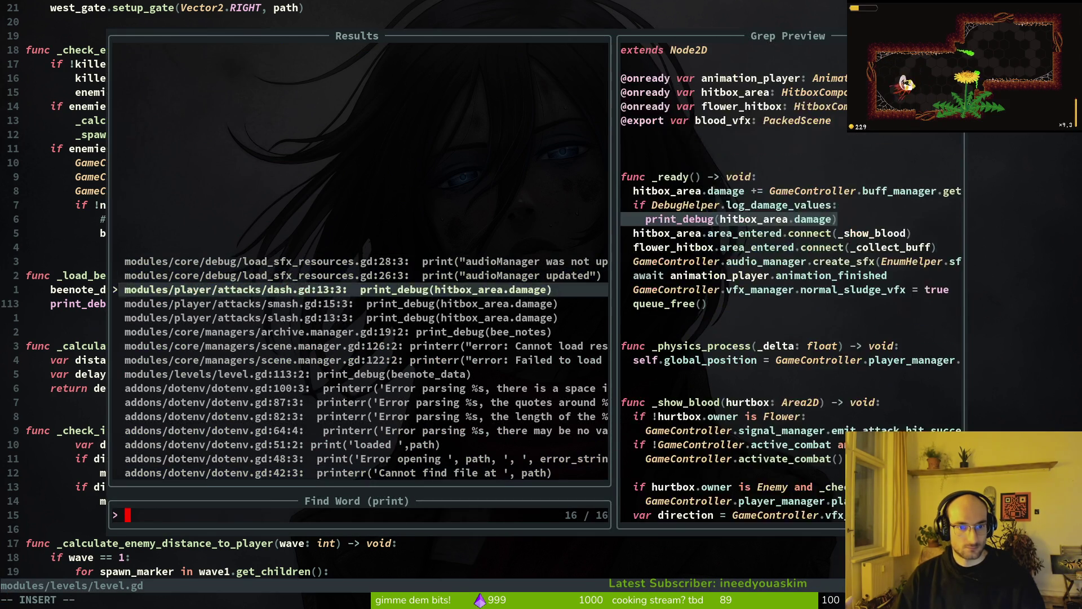
key("Return")
key("d")
key("d")
key("ctrl+s")
Step: Check the project for remaining print calls, quit Neovim, and relaunch the game with F5
key("space")
key("p")
key("s")
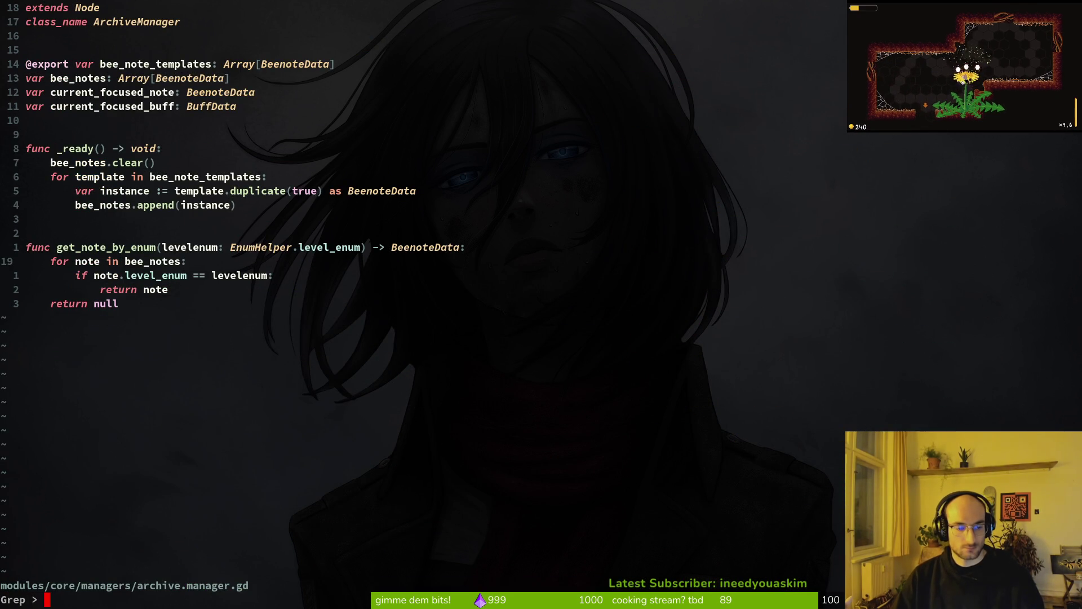
type("print")
key("Return")
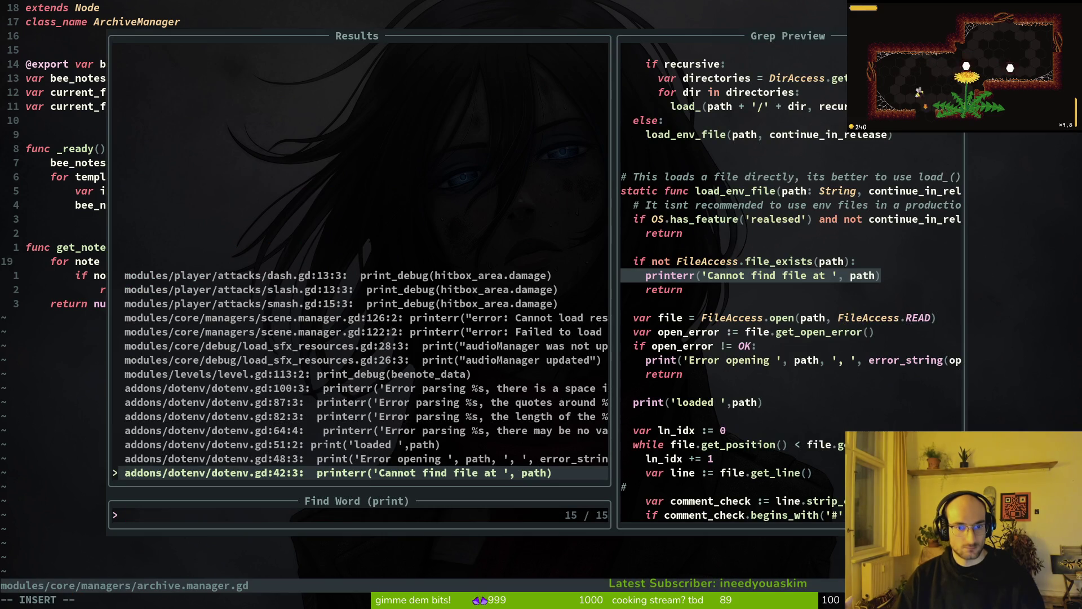
key("ctrl+p")
key("ctrl+p")
key("ctrl+p")
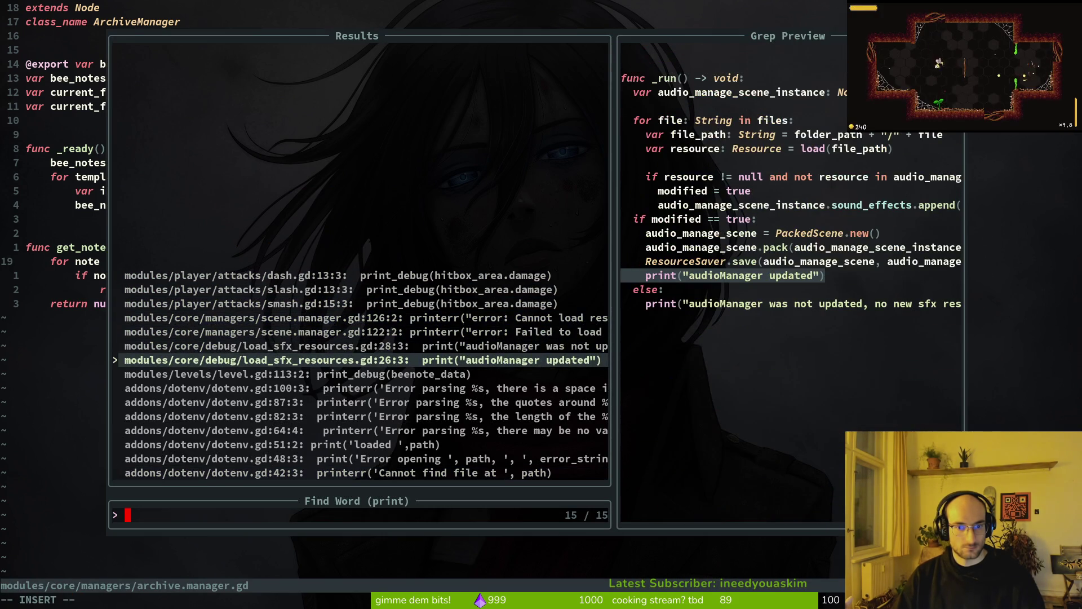
key("Escape")
key("Escape")
type(":q")
key("Return")
key("alt+Tab")
key("F5")
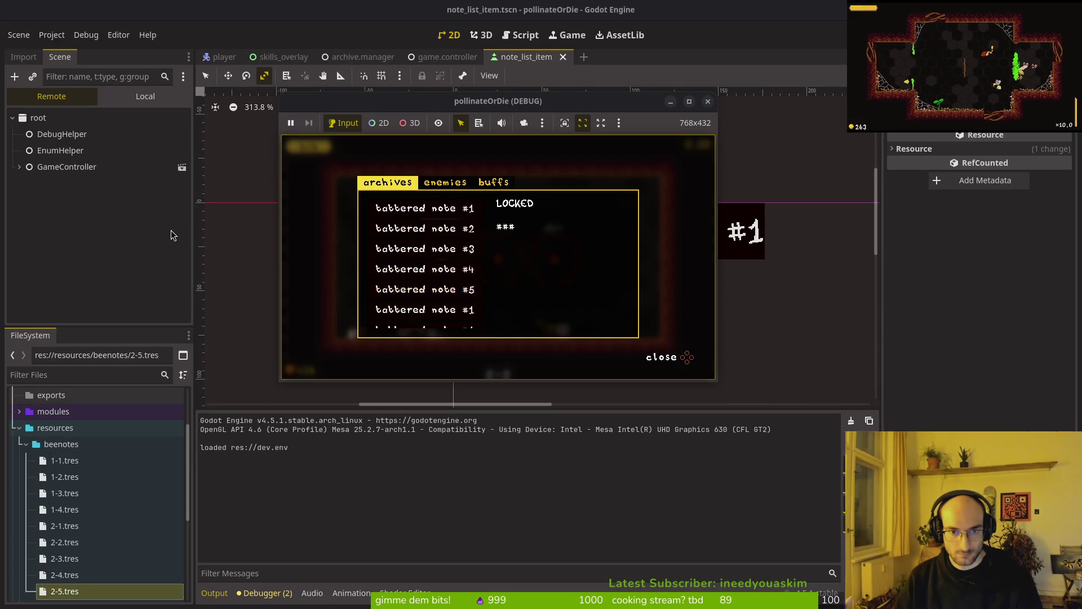
Step: Close the archives panel, stop the game with F8, and switch to the pollinate-or-die terminal
key("Escape")
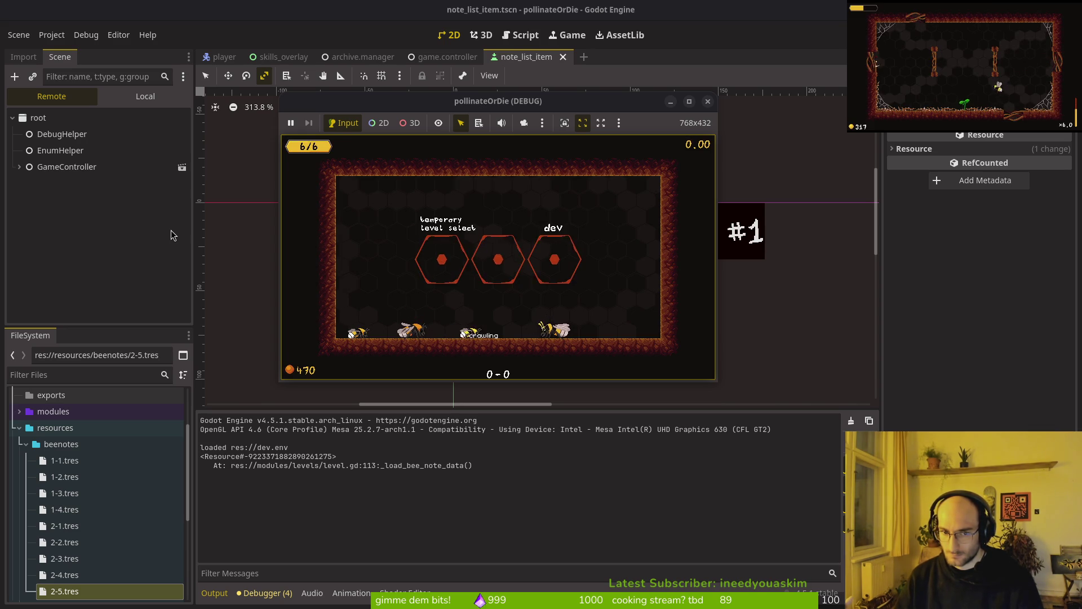
key("F8")
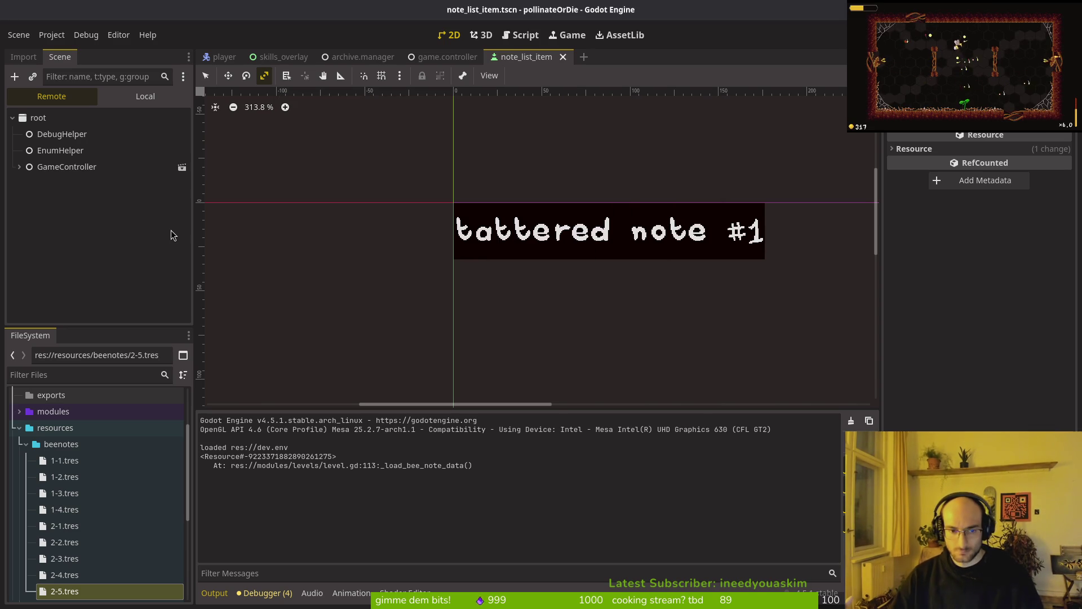
key("super+2")
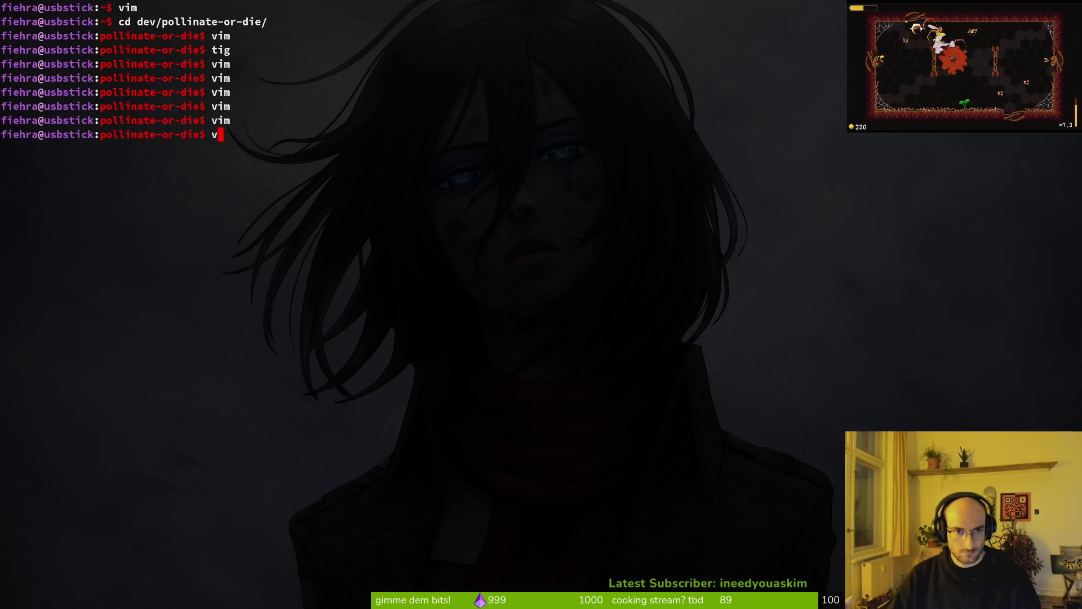
Step: Start Neovim and open level.gd from the file search
type("vim")
key("Return")
type("level")
key("Return")
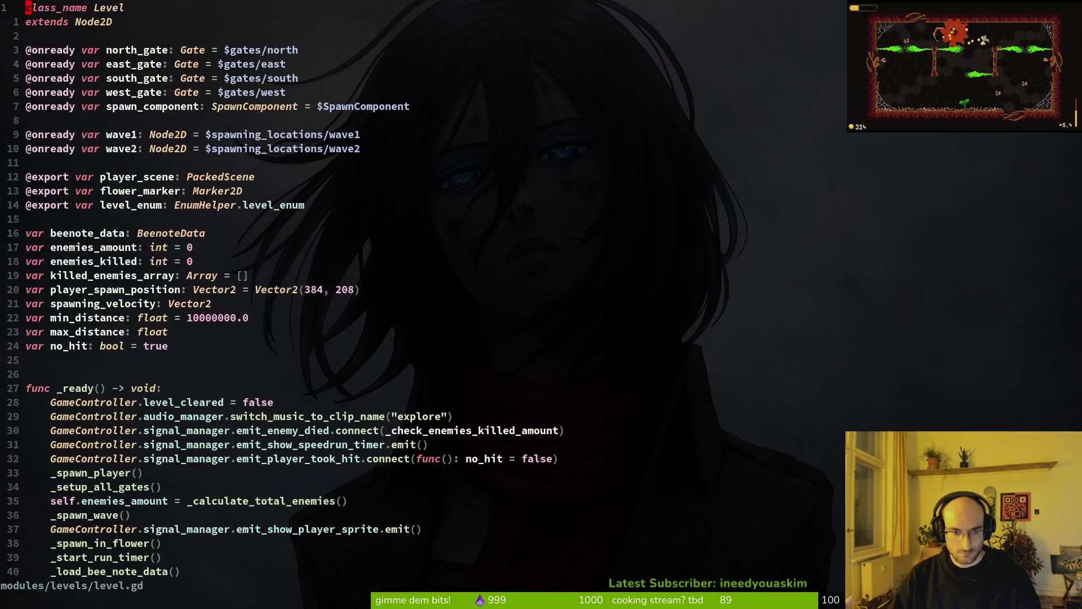
Step: Find the print_debug line under _setup_all_gates and yank it
key("braceright")
key("braceright")
key("braceright")
key("braceright")
key("braceright")
key("braceleft")
key("braceleft")
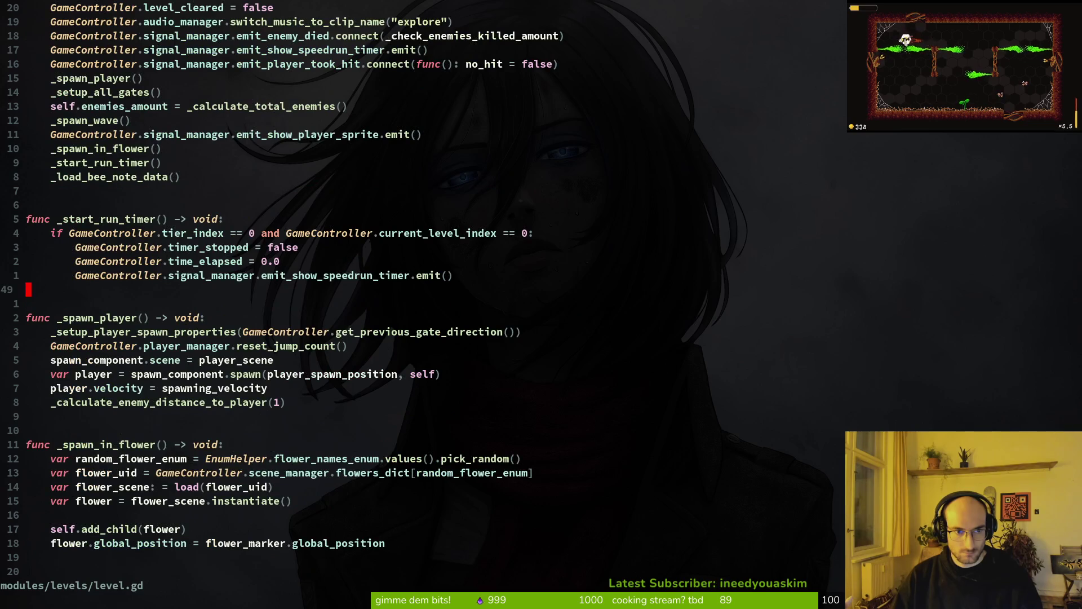
key("ctrl+u")
key("g")
key("d")
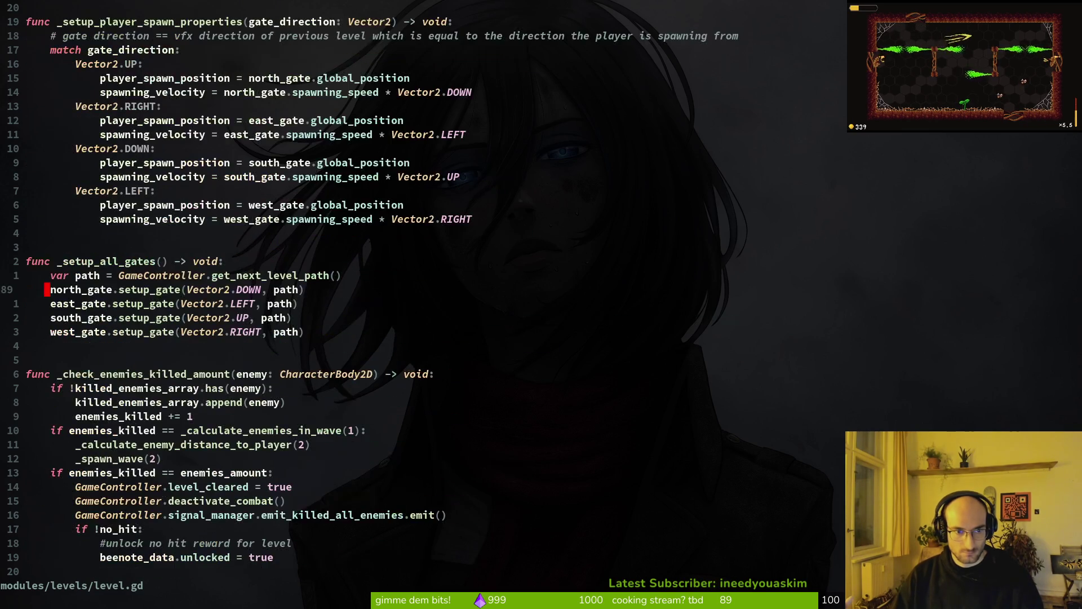
key("z")
key("b")
key("z")
key("z")
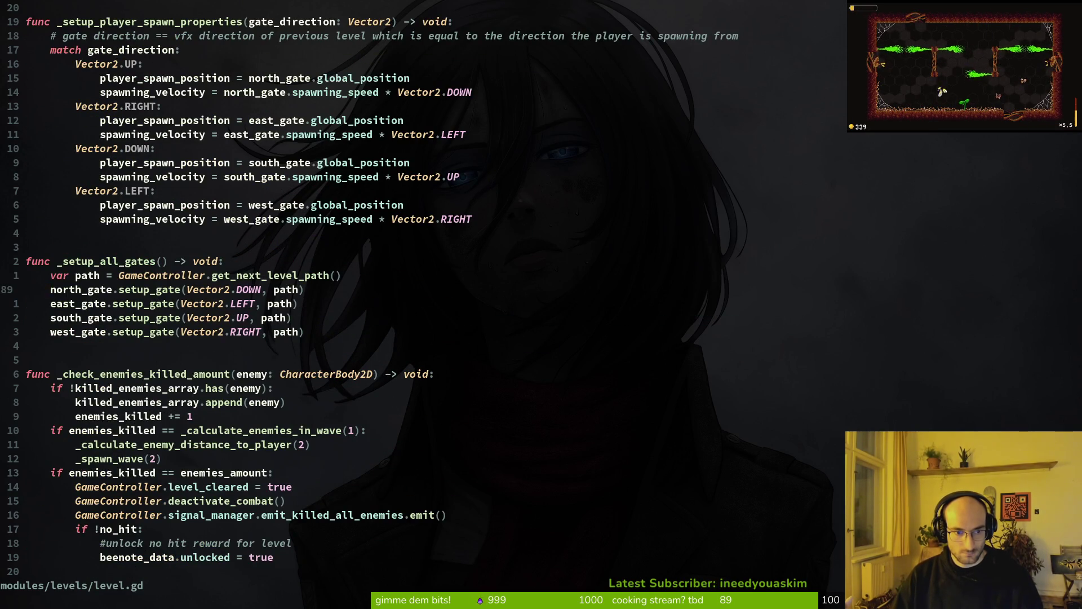
key("ctrl+d")
key("4")
key("j")
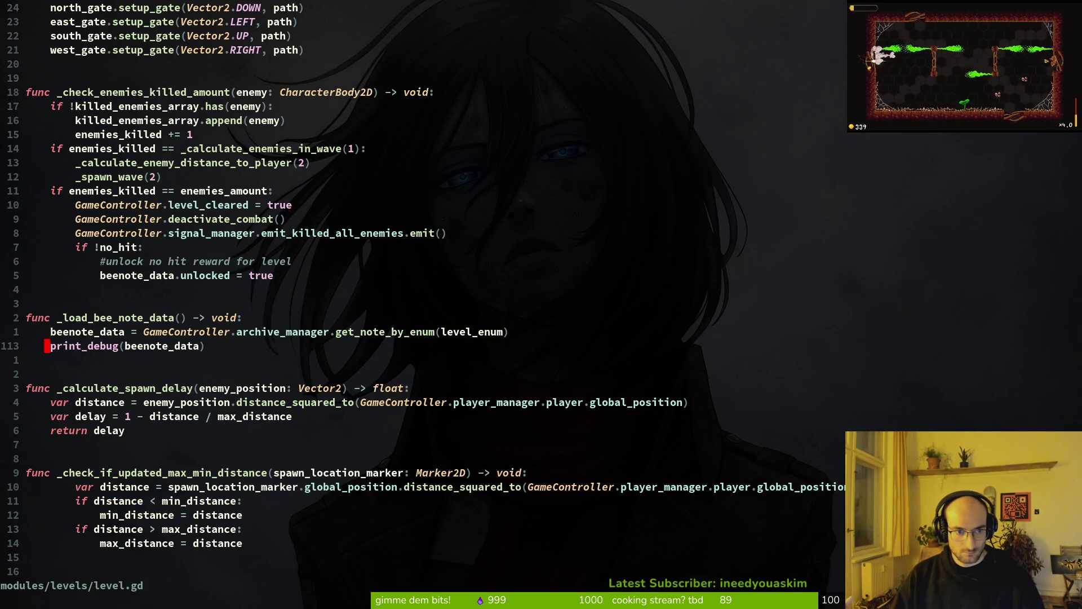
key("y")
key("y")
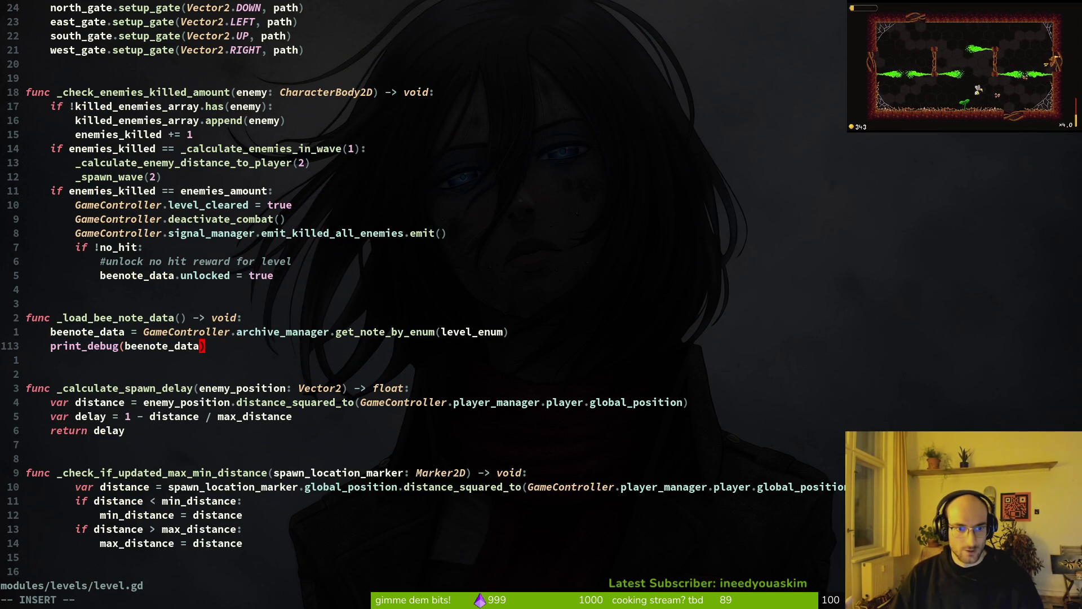
Step: Append .unlocked to the beenote_data print via completion and save
type("i.n")
key("BackSpace")
key("Tab")
key("Return")
key("Escape")
type(":w")
key("Return")
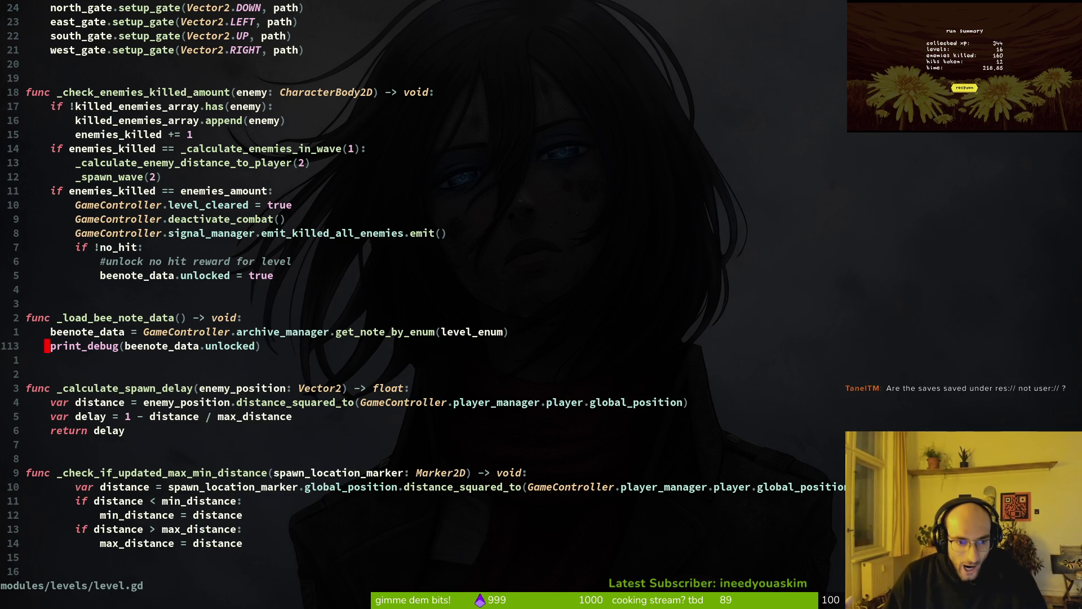
Step: Paste the print line into the '#unlock no hit' block, indent it with >>, and save
type("oVD")
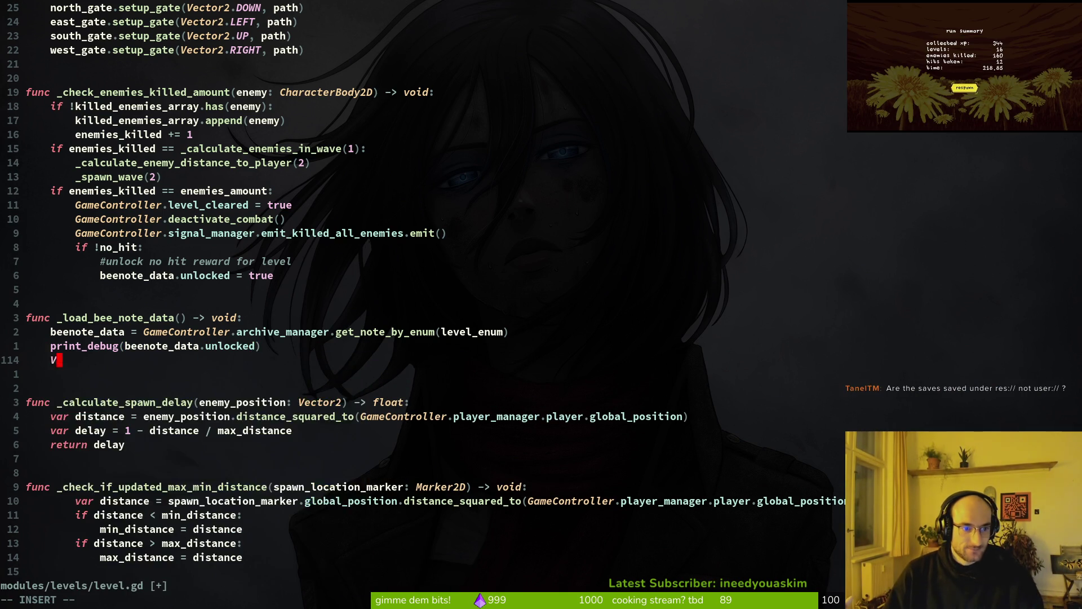
key("Escape")
key("u")
key("y")
key("y")
key("k")
key("k")
key("k")
key("k")
key("p")
key("shift+v")
key("Escape")
key("shift+v")
key("greater")
key("period")
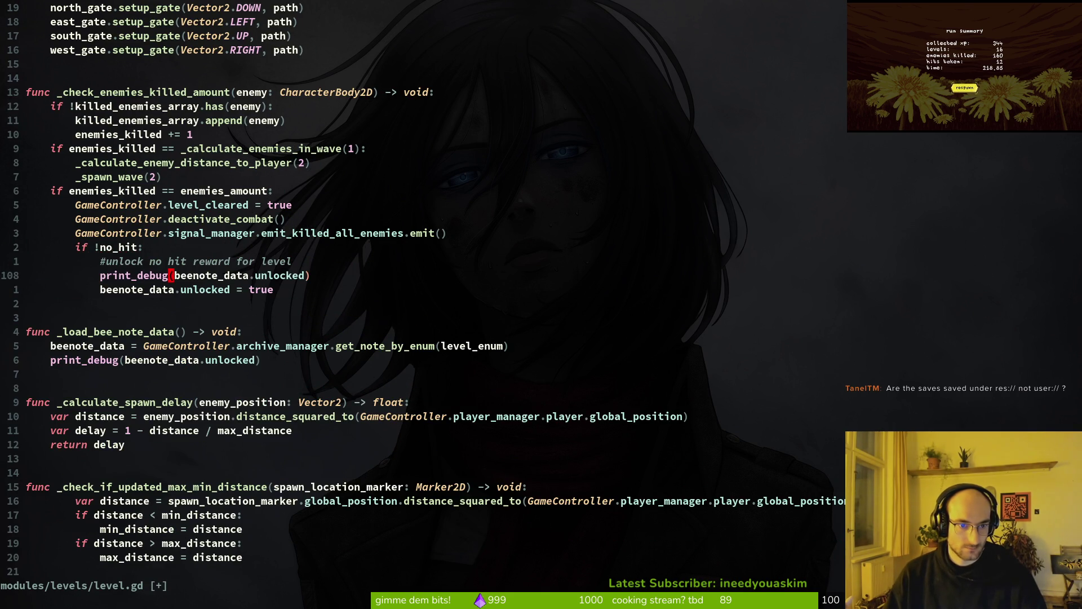
key("w")
key("w")
key("w")
key("Return")
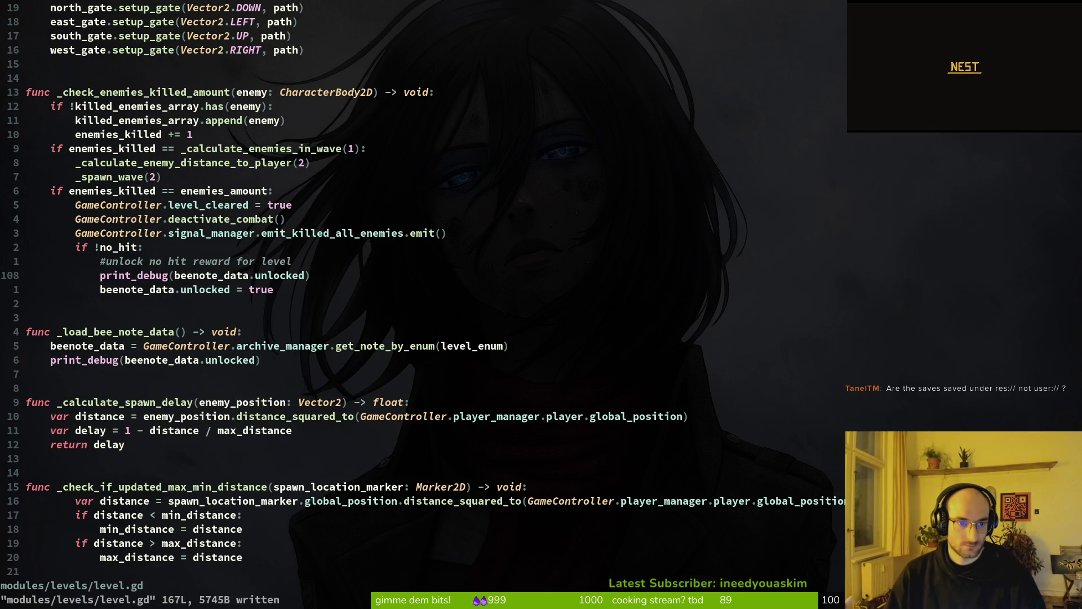
Step: Review the beenote_data declaration, then save and quit with :wq to launch the game
key("ctrl+u")
key("ctrl+u")
key("ctrl+u")
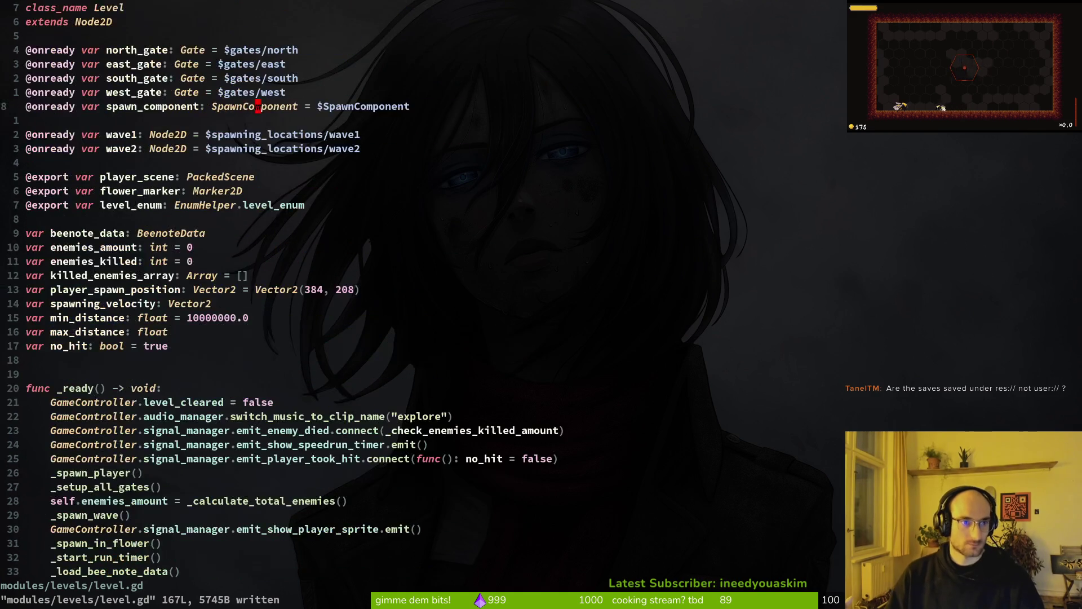
key("j")
key("j")
key("j")
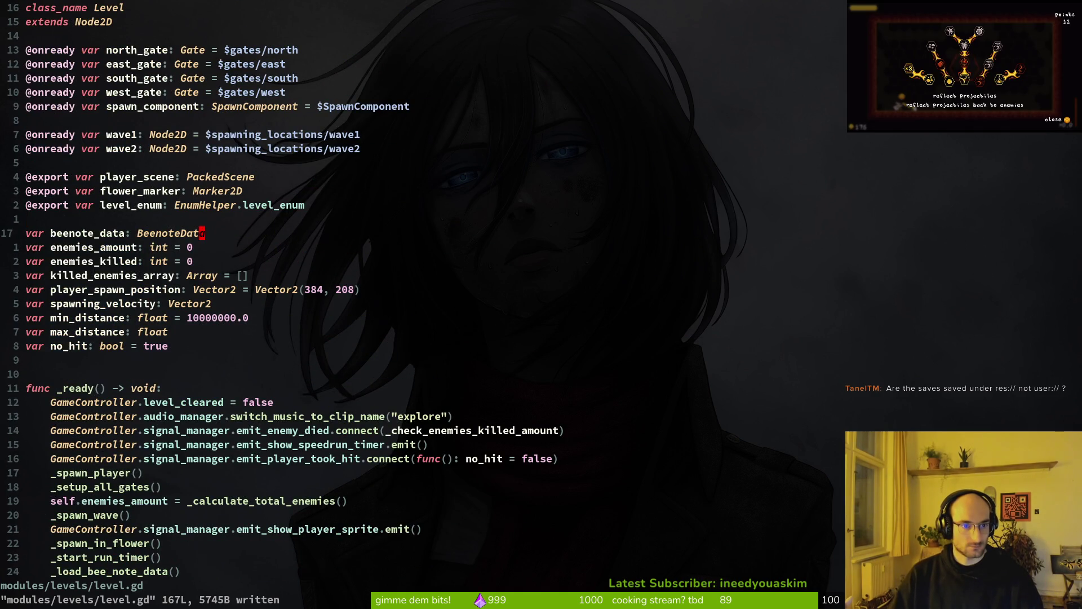
key("space")
key("f")
key("f")
type("beno")
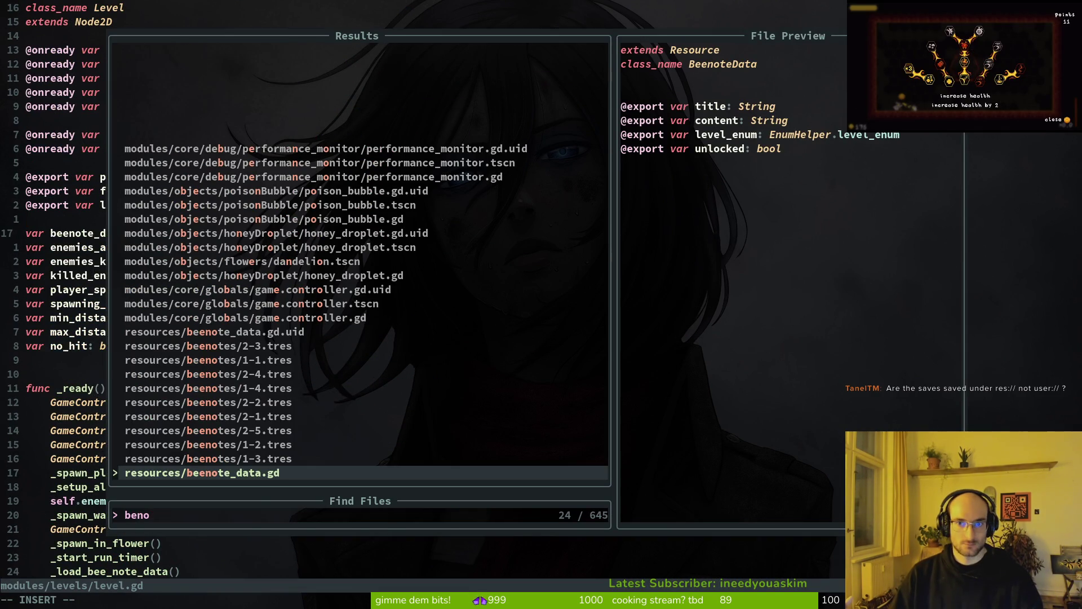
key("Escape")
type(":w")
key("Return")
key("k")
key("k")
key("j")
key("j")
key("j")
key("j")
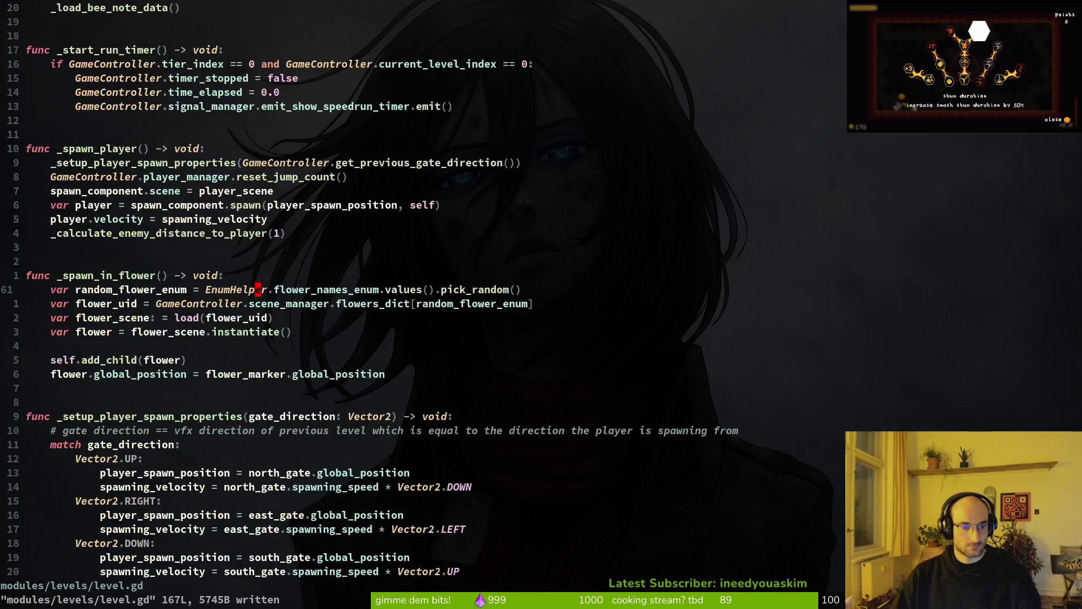
key("ctrl+d")
key("ctrl+d")
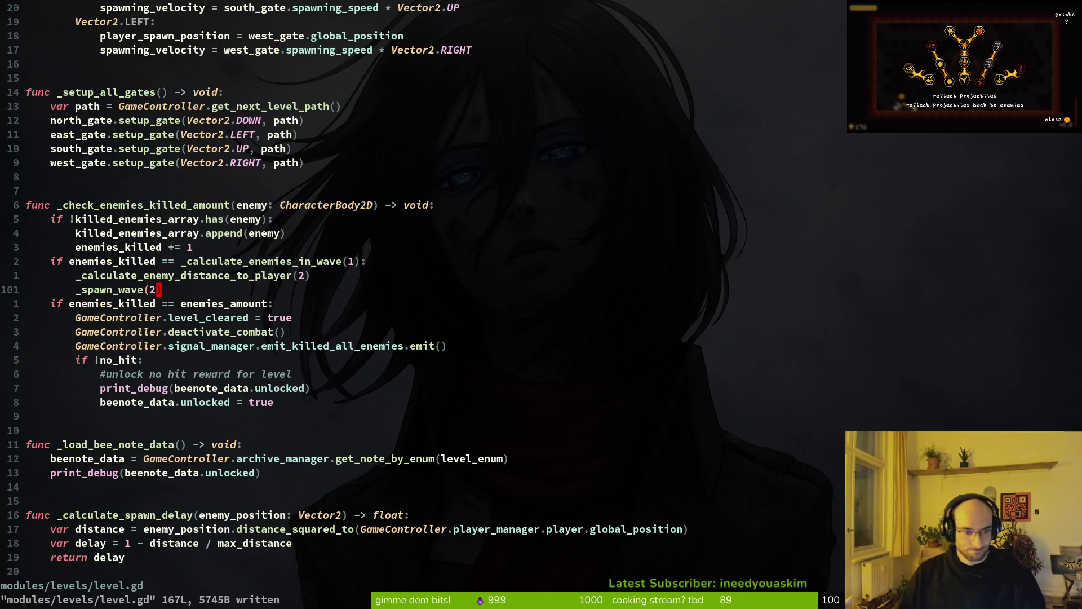
type(":wq")
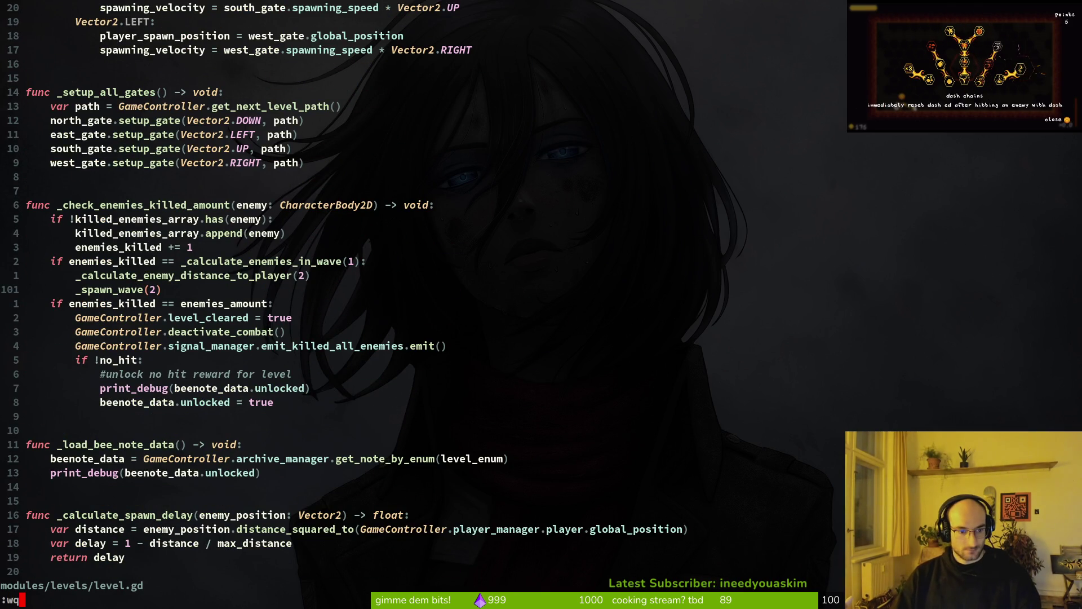
key("Return")
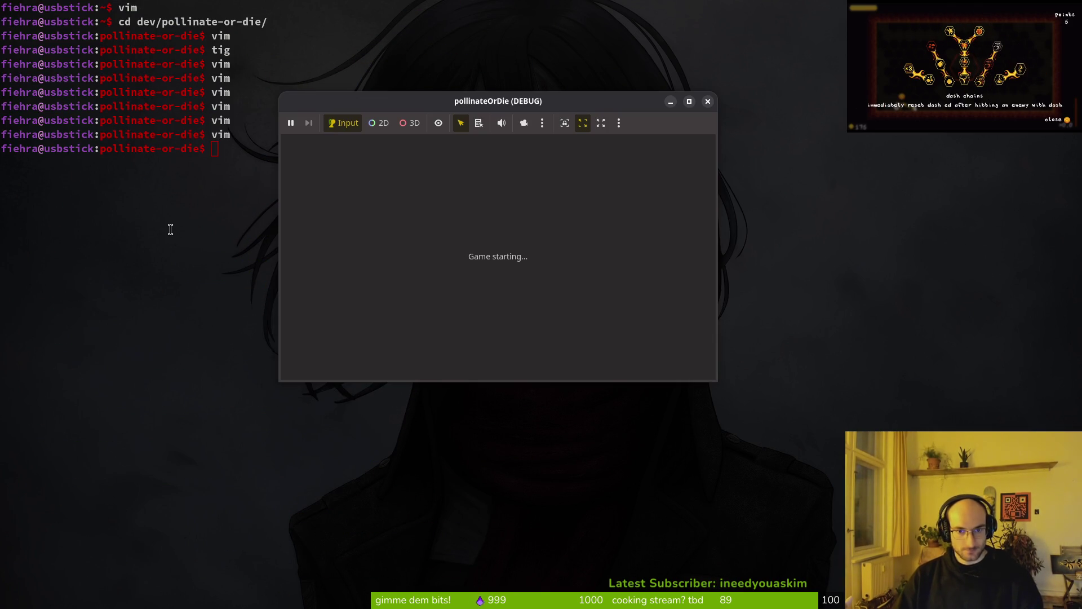
Step: Fly the bee into the teleporter until the crash, then read the Nil 'unlocked' error and its stack trace
key("alt+Tab")
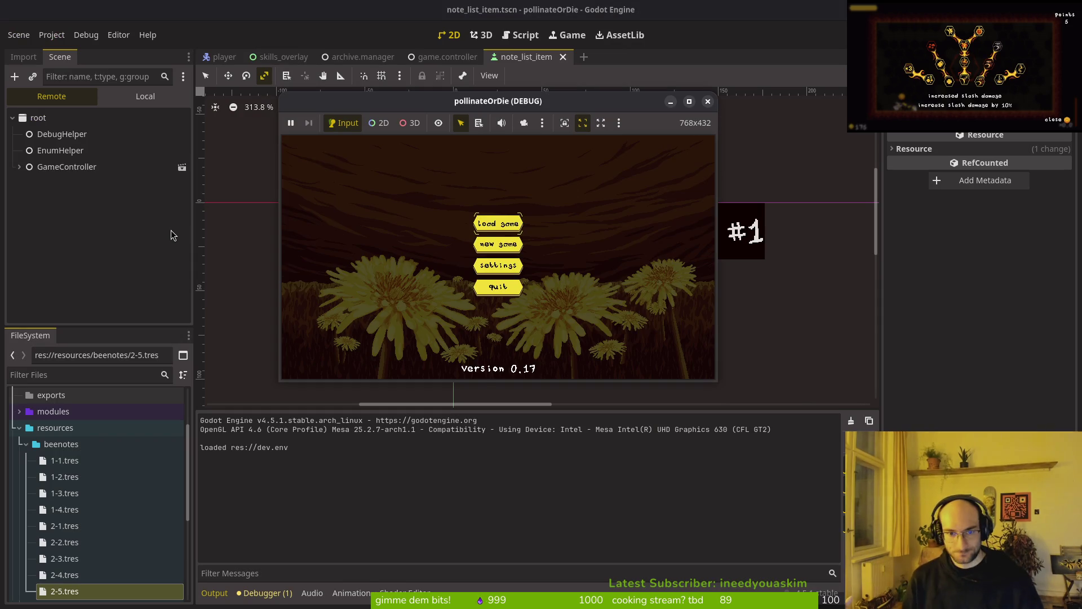
key("w")
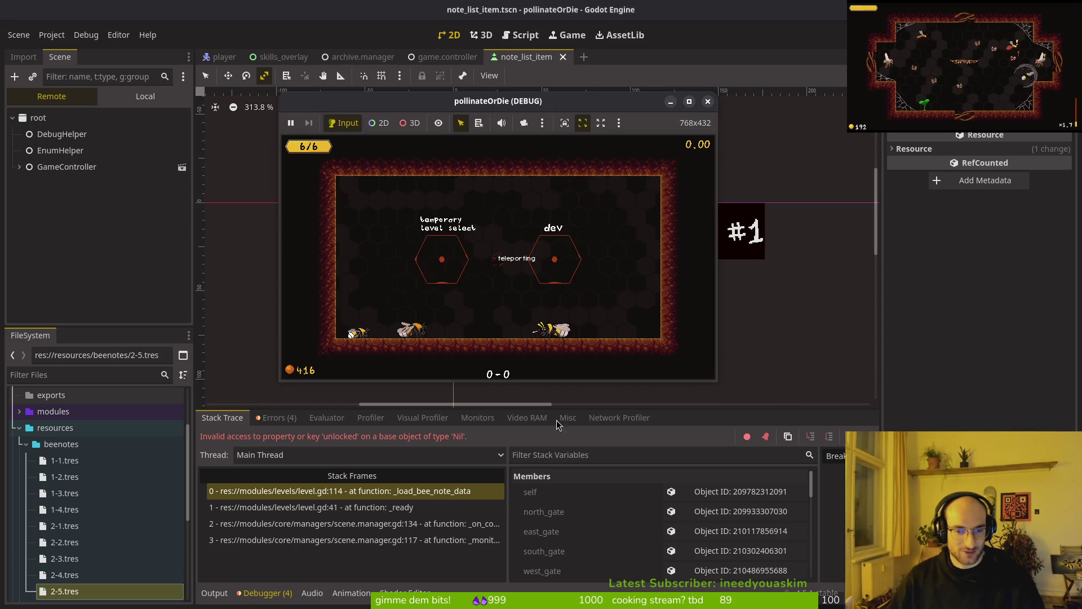
key("super+1")
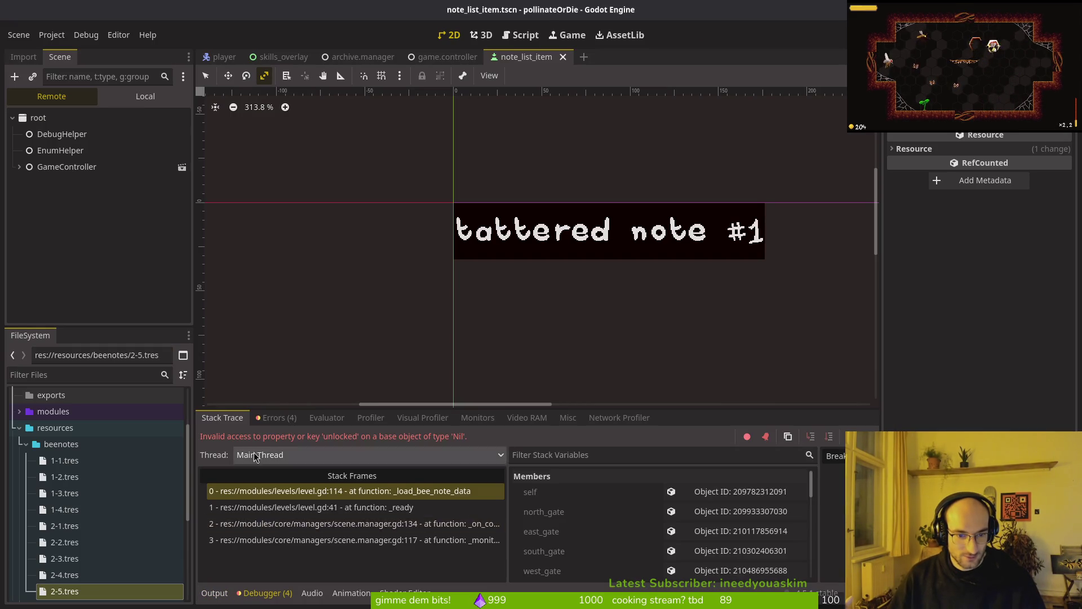
left_click(279, 417)
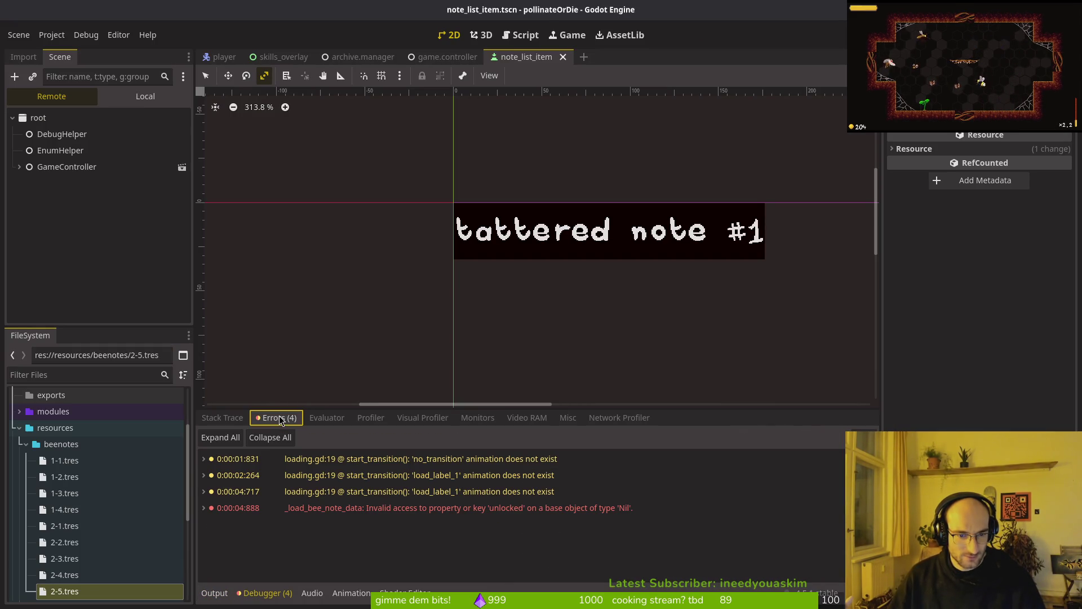
left_click(224, 418)
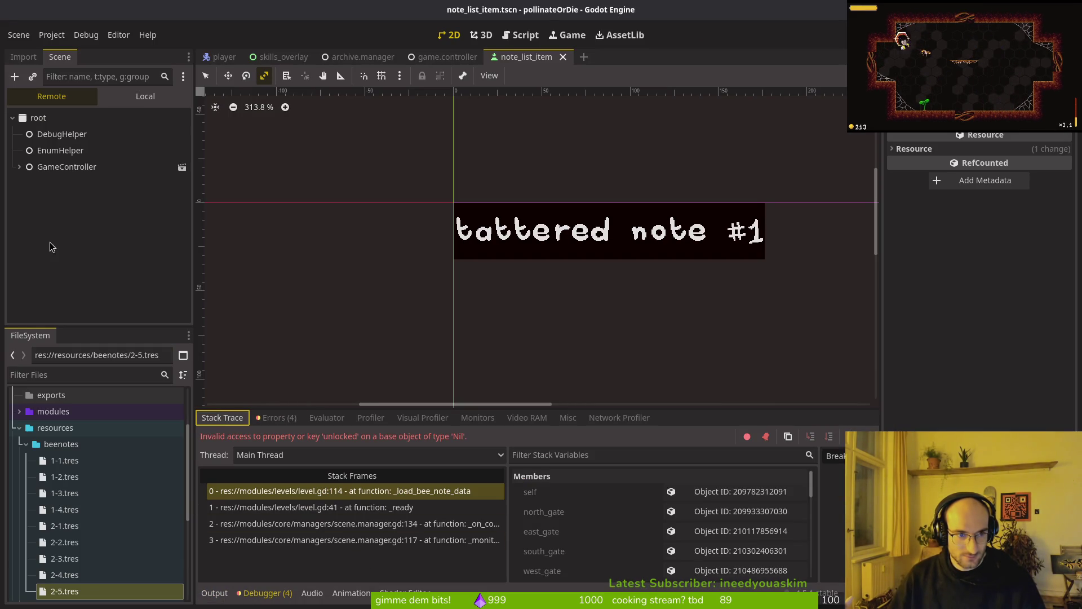
scroll(123, 502, "down", 5)
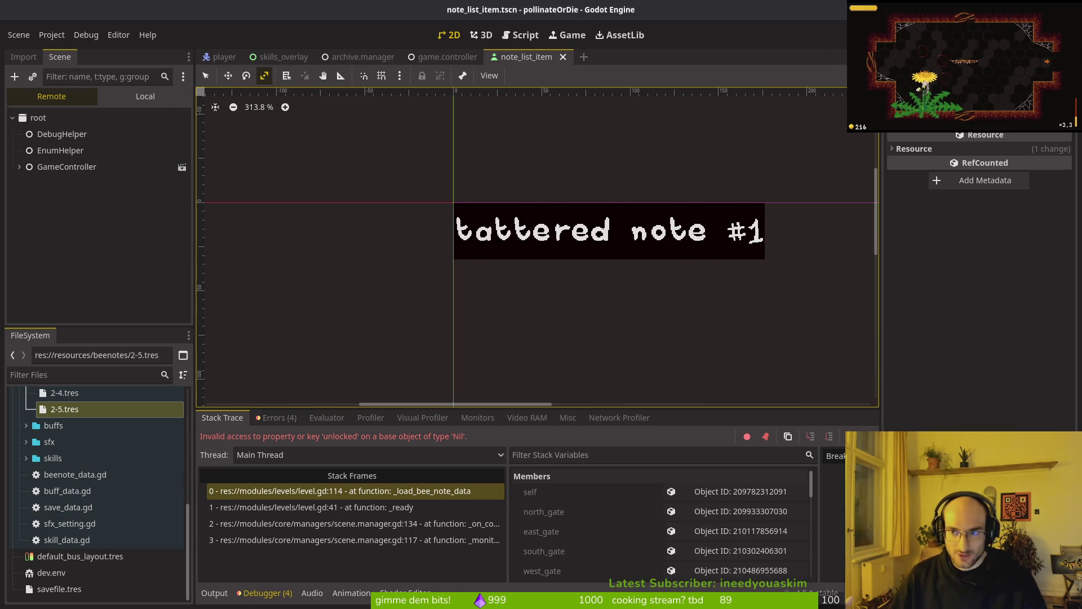
Step: Relaunch Neovim in the project and open level.gd
key("super+1")
type("m")
key("Return")
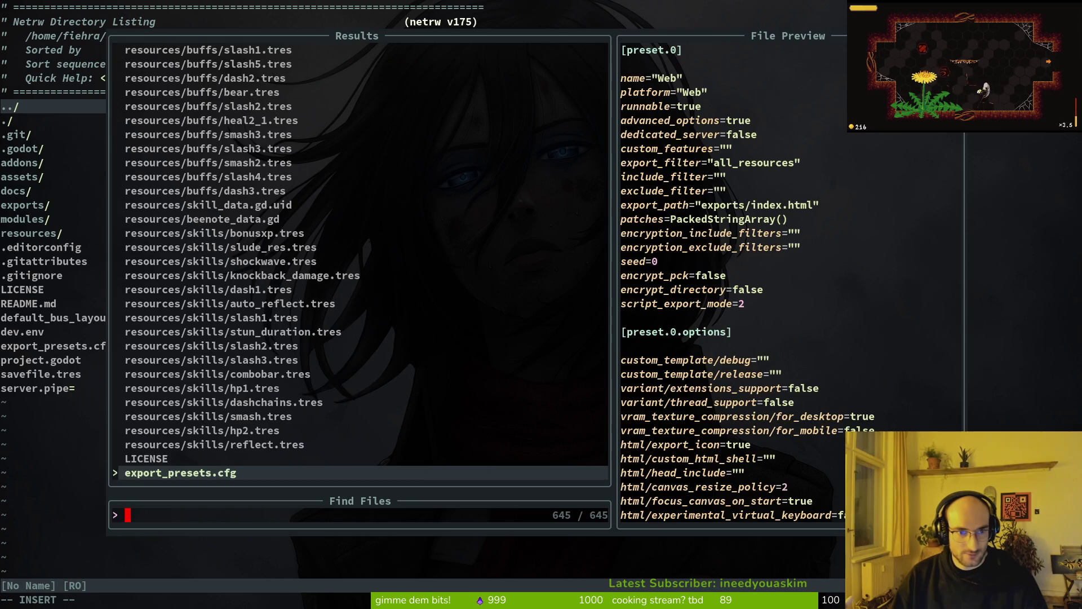
type("level")
key("Return")
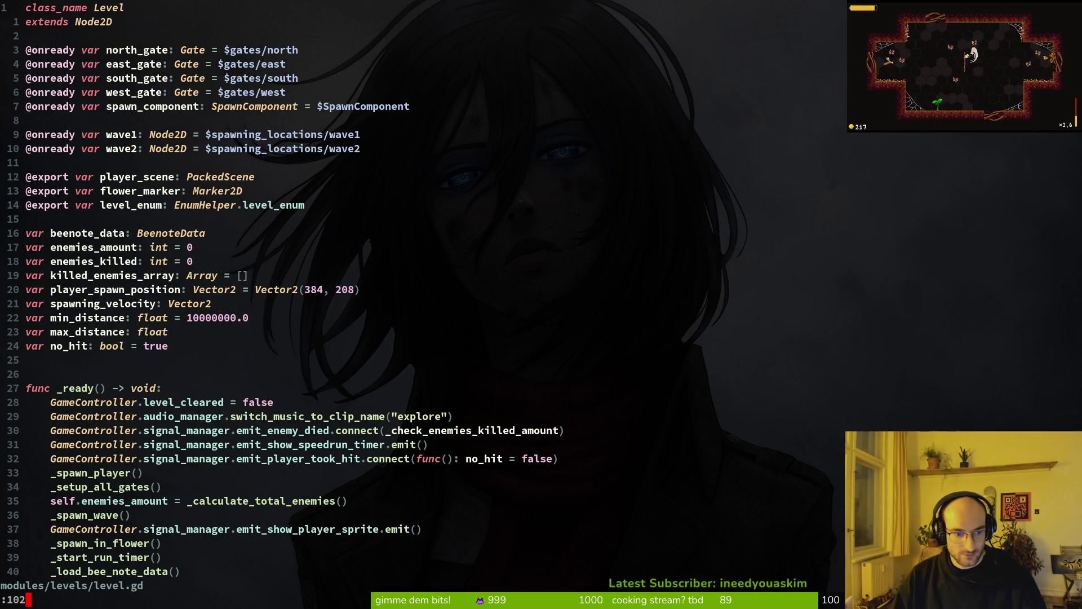
Step: Go to line 102 and change the load print to print_debug(beenote_data), then save
key("Return")
key("j")
key("j")
key("j")
key("Return")
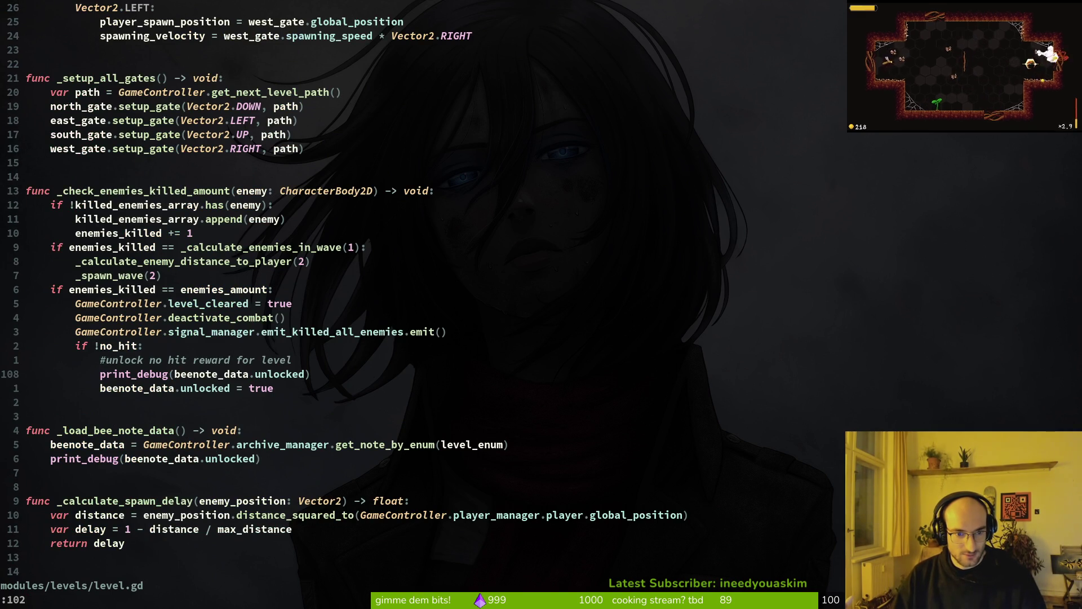
key("j")
key("j")
key("j")
key("$")
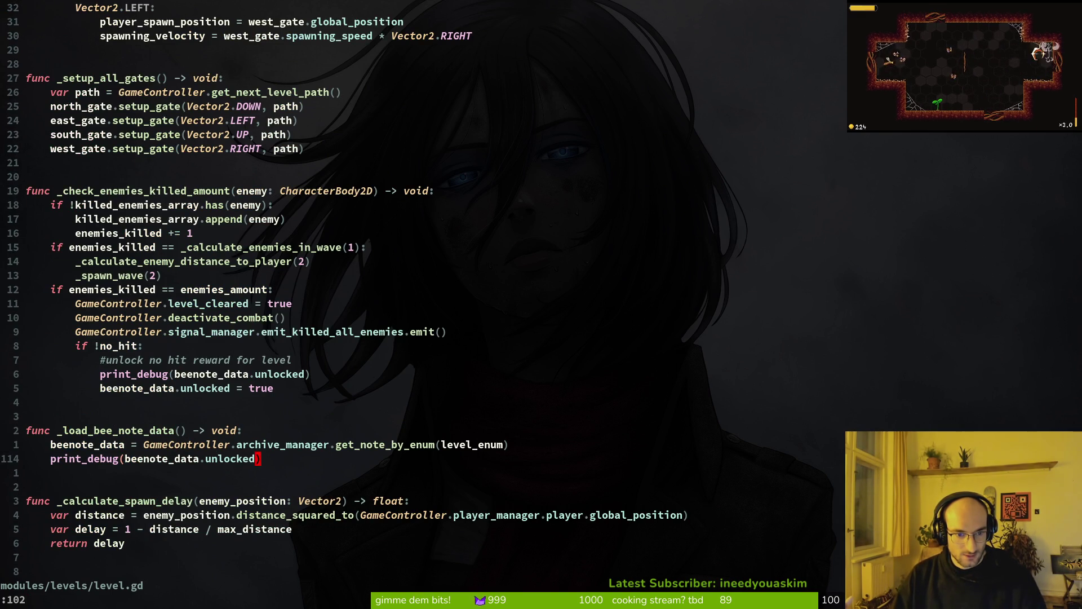
type("ciw")
type(":w")
key("Return")
key("k")
key("k")
key("k")
key("ctrl+s")
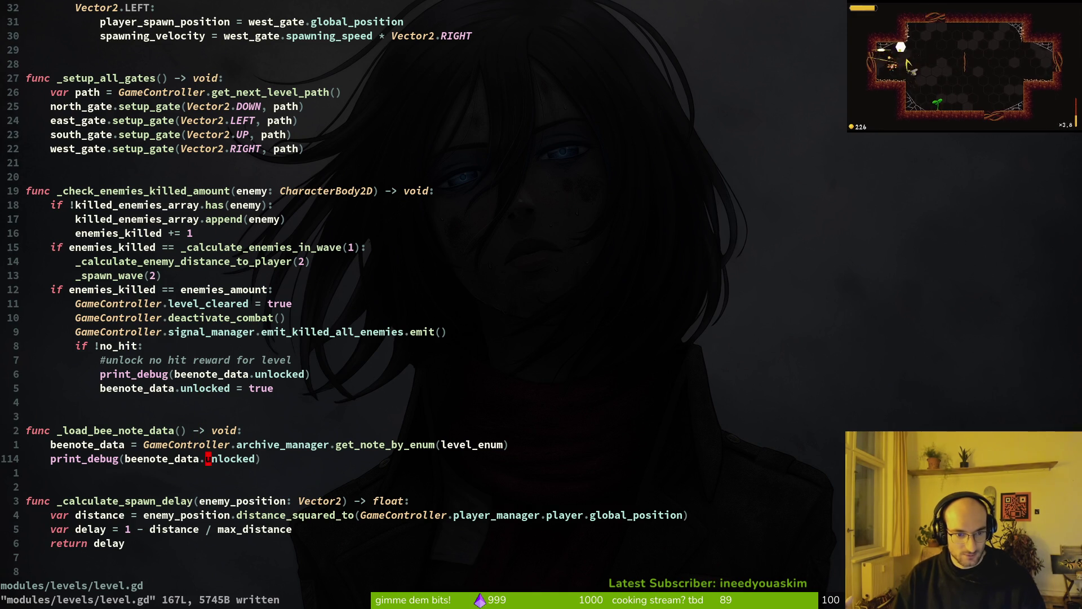
Step: Delete the print_debug line from the if !no_hit block and save
key("shift+v")
key("y")
key("k")
key("k")
key("k")
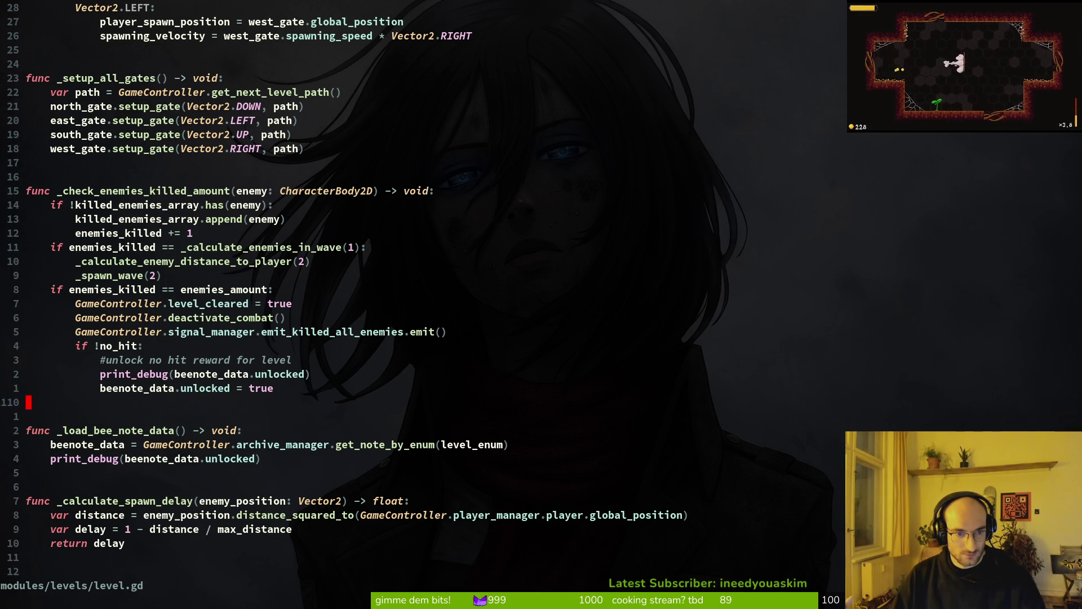
key("d")
key("d")
key("j")
key("ctrl+s")
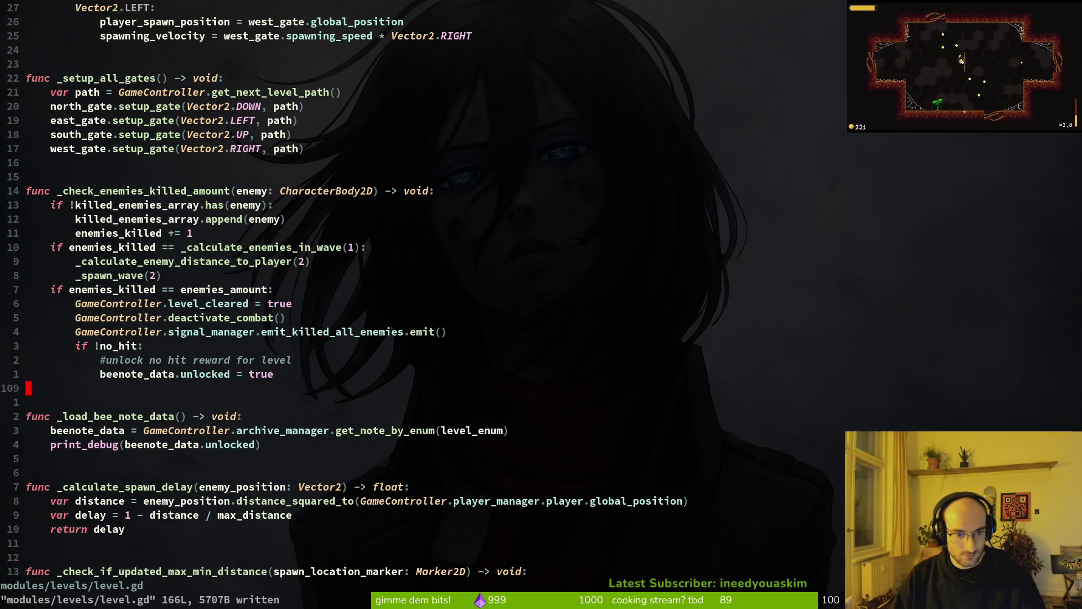
Step: Duplicate the load print_debug line, save level.gd, and rerun the game with F5
key("j")
key("shift+v")
key("y")
key("p")
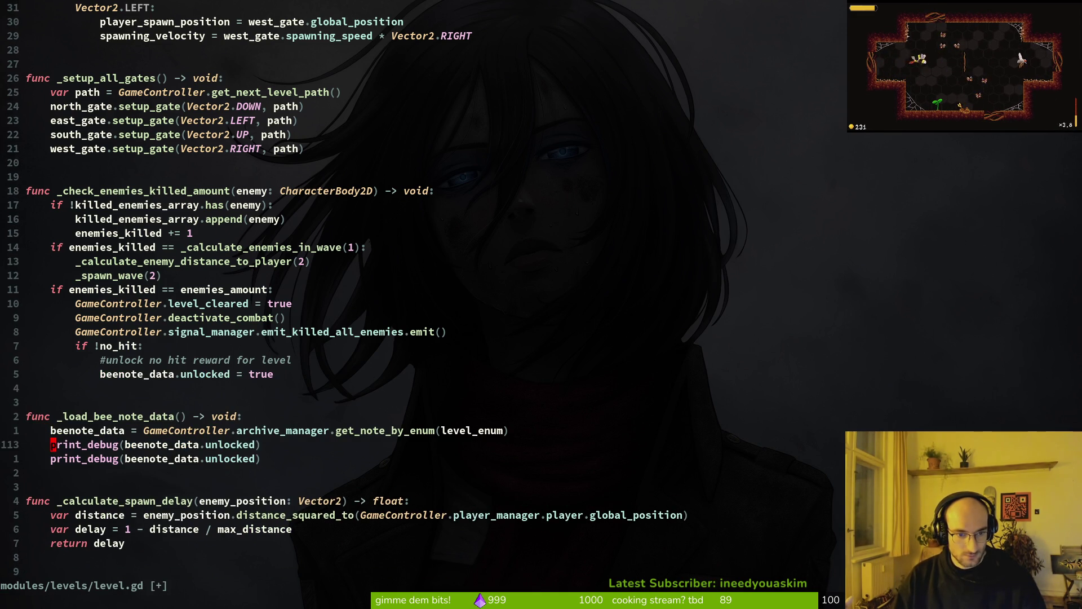
key("ctrl+s")
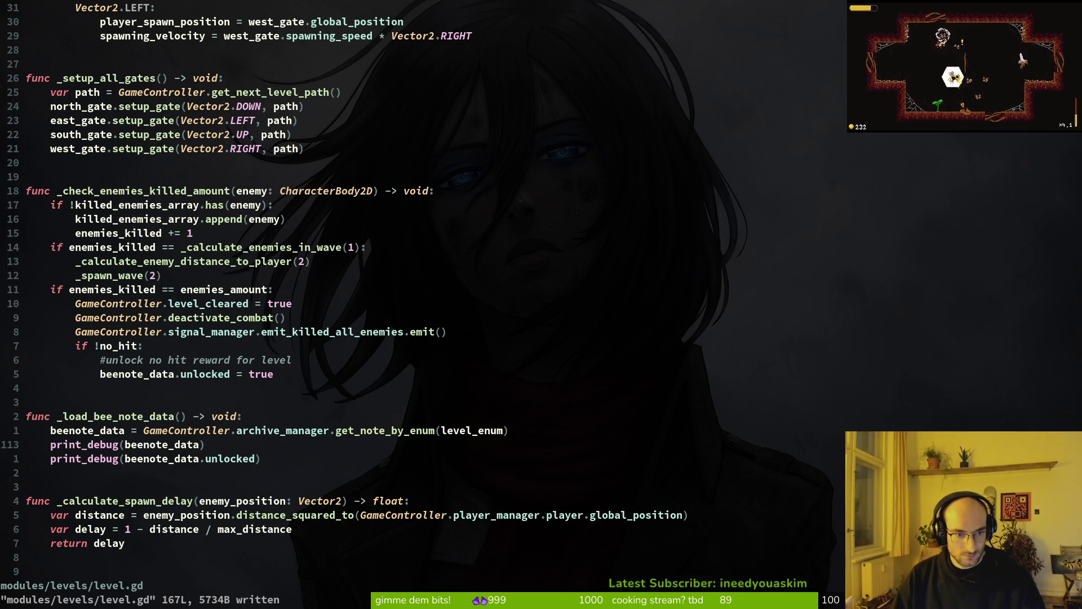
key("alt+Tab")
key("F5")
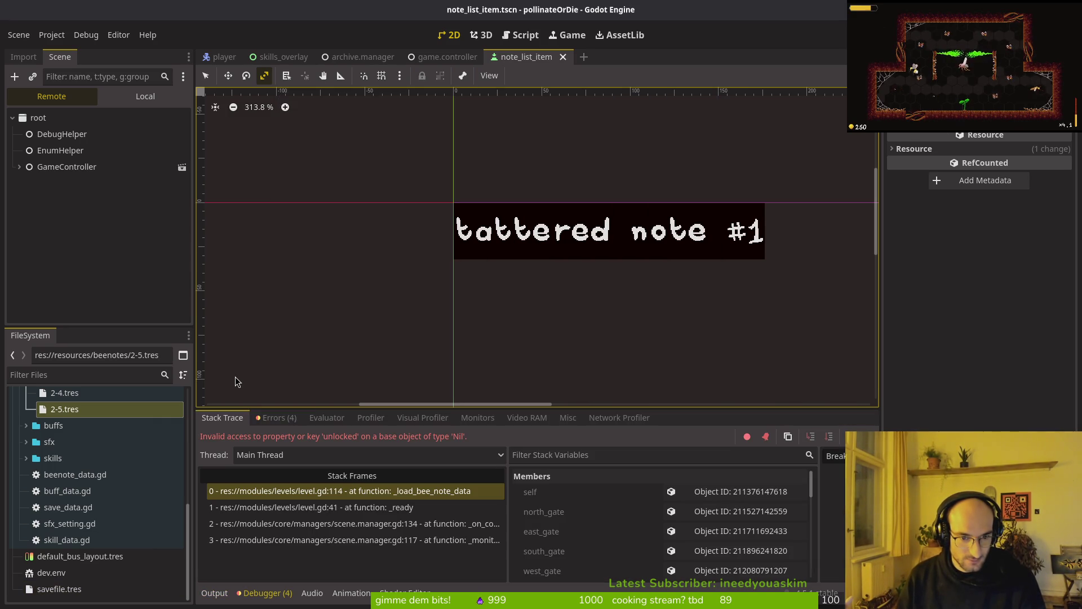
Step: Read beenote_data printing <null> in the Output log, then return to level.gd
left_click(213, 593)
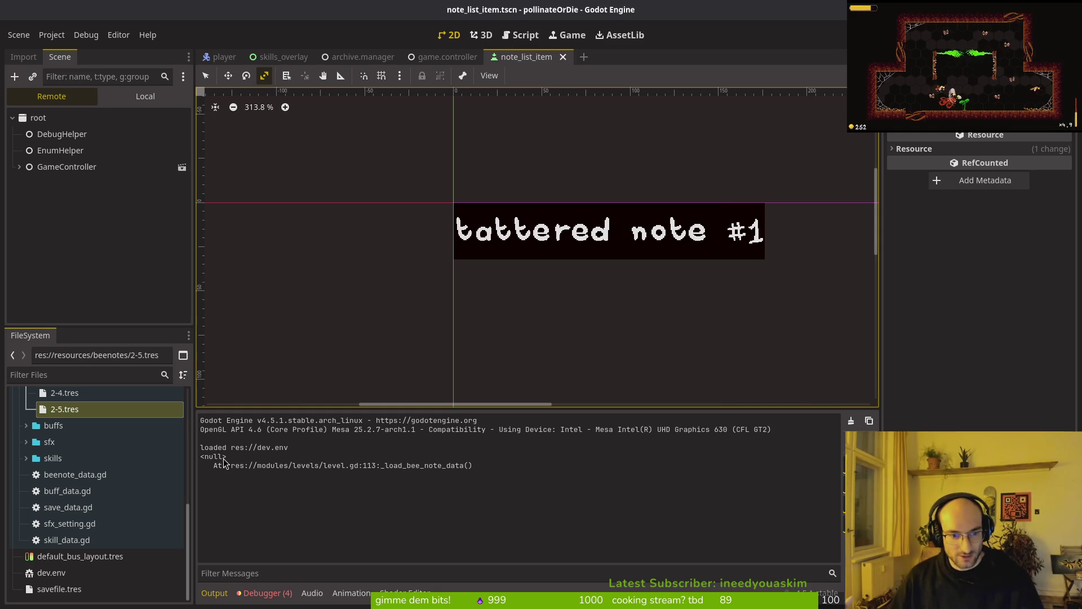
key("F5")
key("alt+Tab")
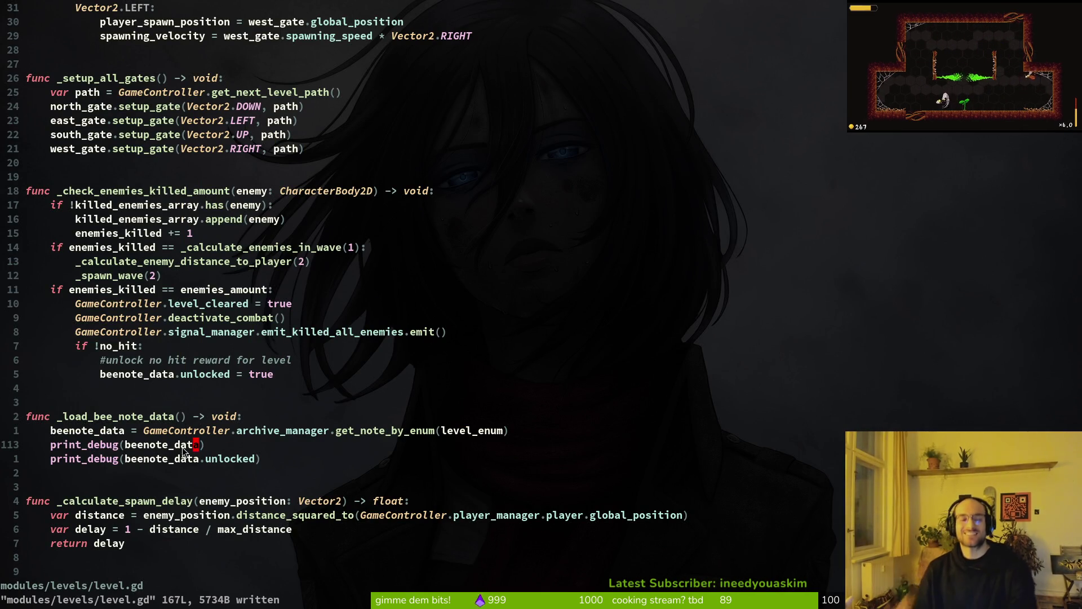
Step: Delete the print_debug(beenote_data.unlocked) line and save level.gd
key("j")
key("d")
key("d")
type(":w")
key("Return")
Step: Open archive.manager.gd via the file finder, save it, and run the project with F5
key("space")
key("f")
key("f")
type("archman")
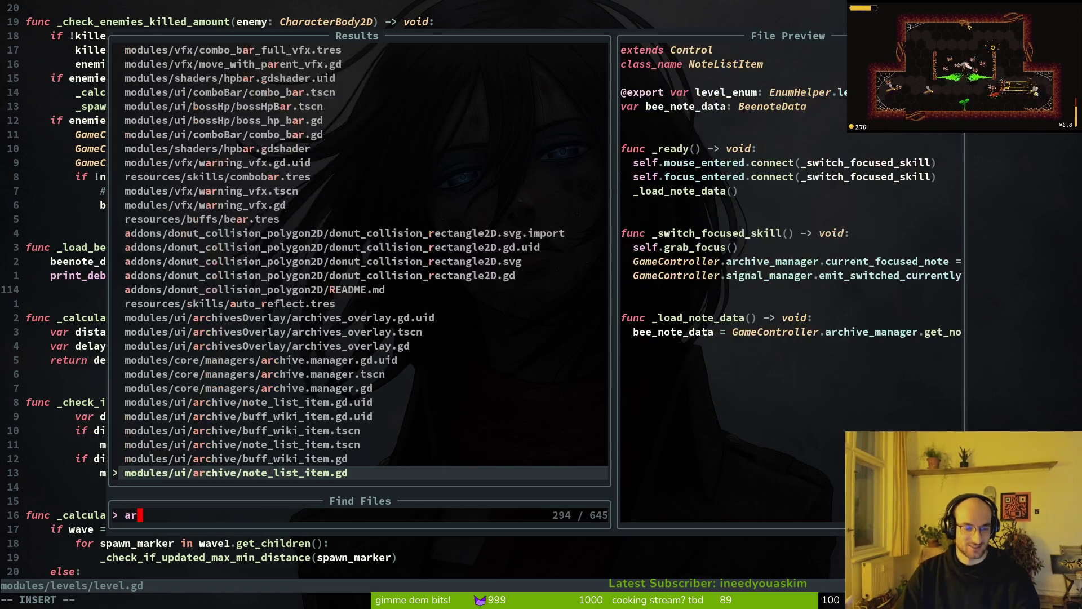
key("Return")
type(":w")
key("Return")
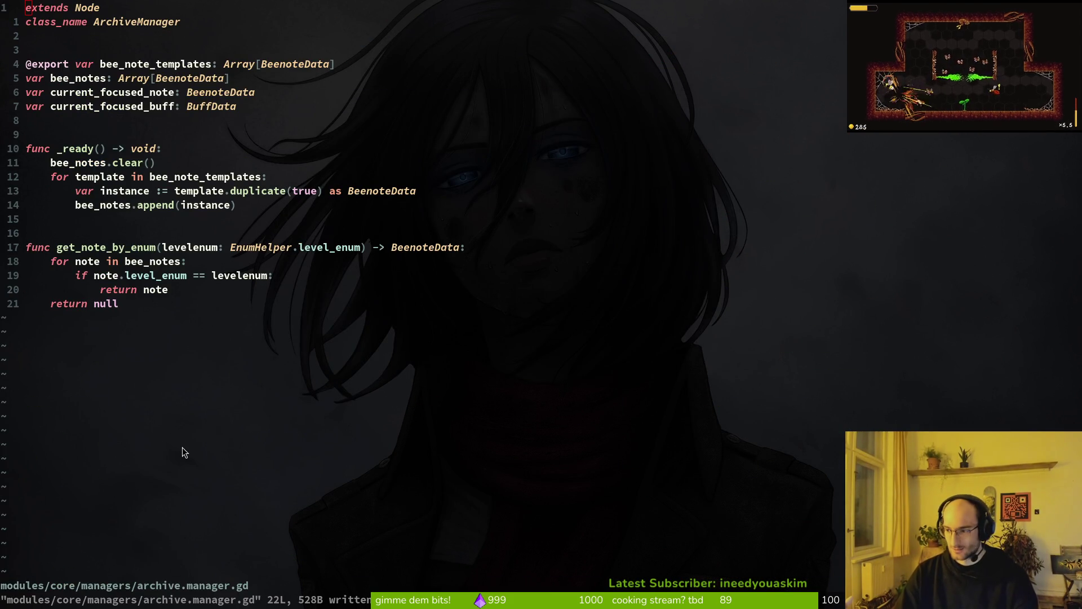
key("alt+Tab")
key("F5")
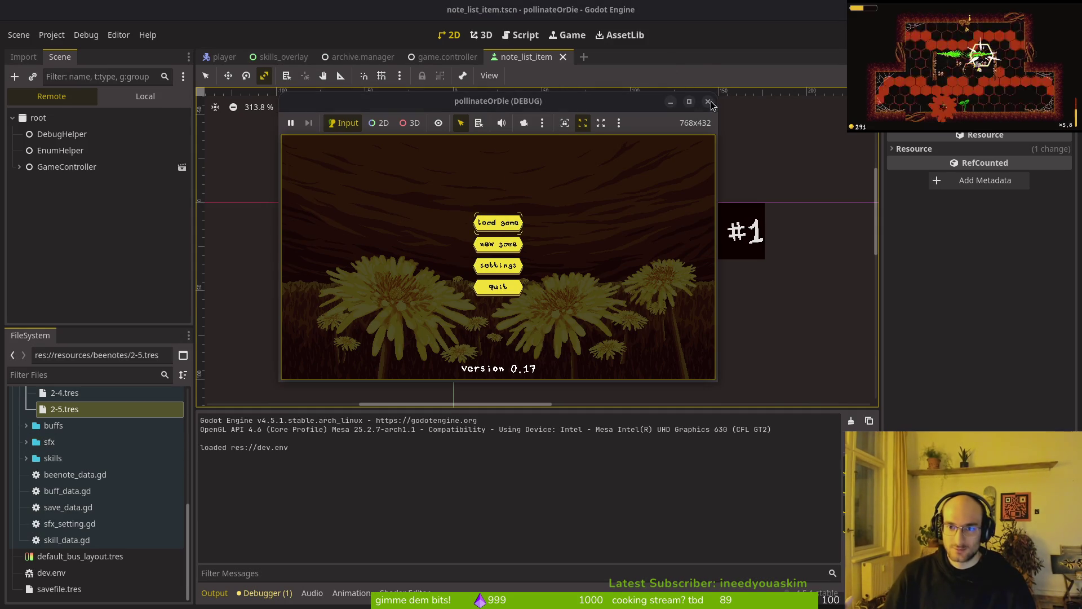
Step: Stop the game and delete savefile.tres from the FileSystem dock
left_click(708, 101)
left_click(59, 588)
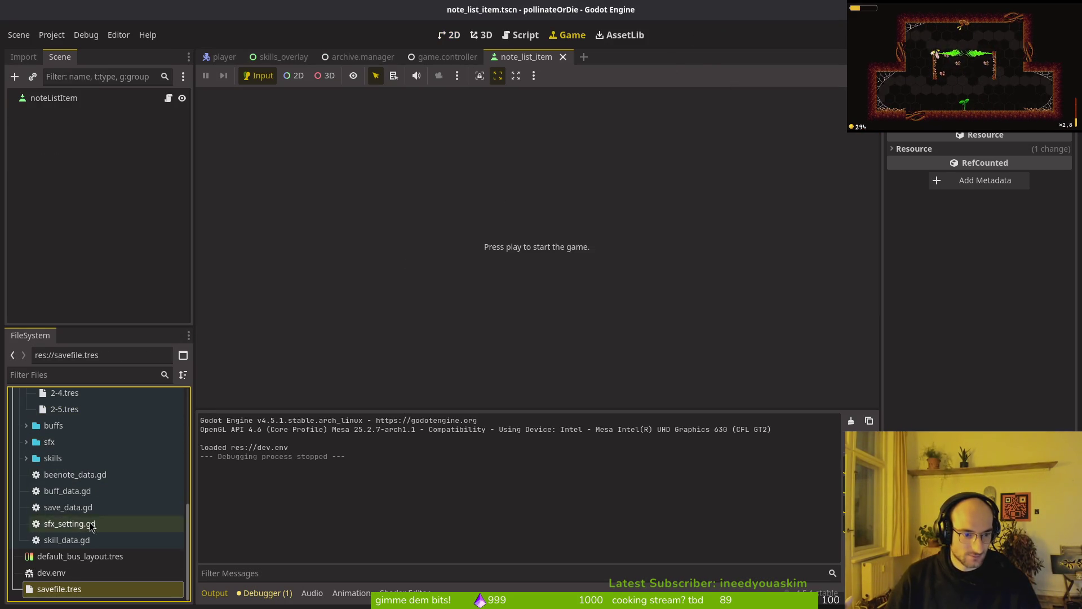
key("Delete")
key("Return")
Step: Relaunch the game fresh and fly the bee into the first level
key("F5")
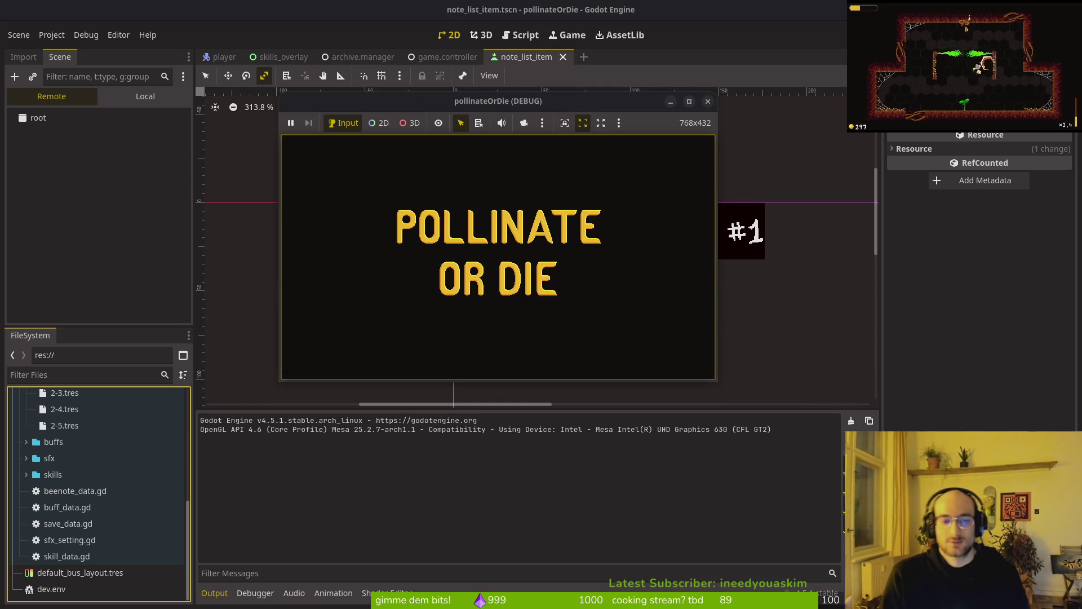
key("space")
key("shift")
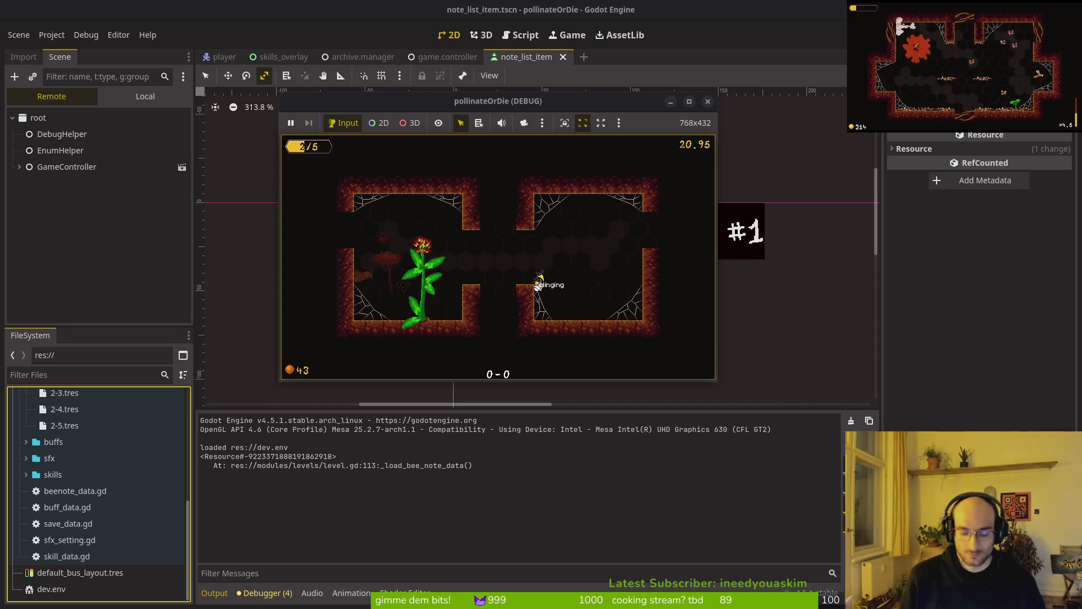
key("alt+Tab")
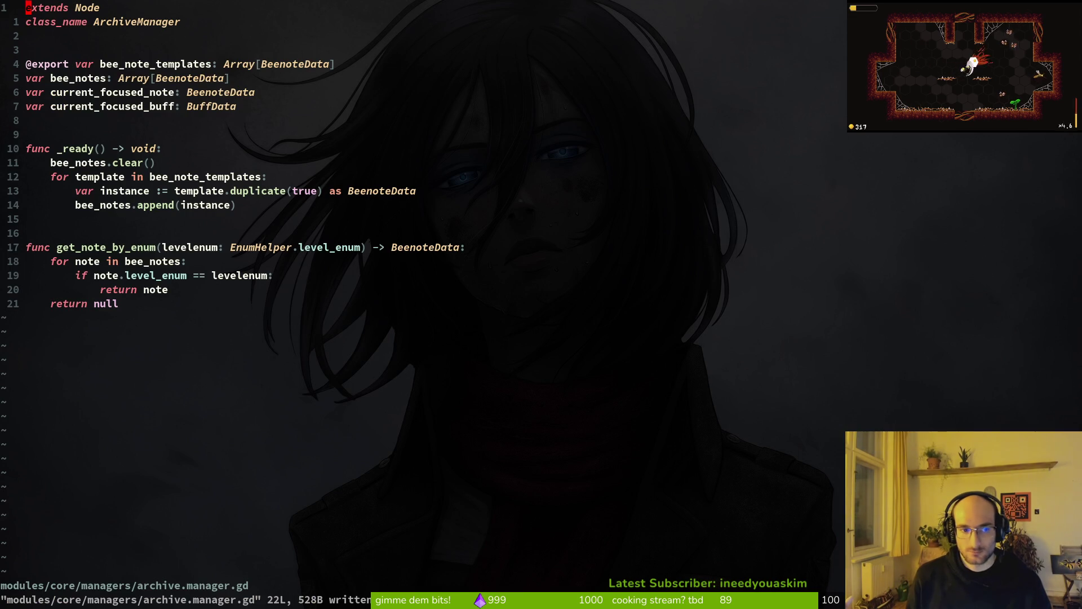
Step: Inspect tattered note #3 in the archives, then quit to the main menu
key("alt+Tab")
key("alt+Tab")
key("alt+Tab")
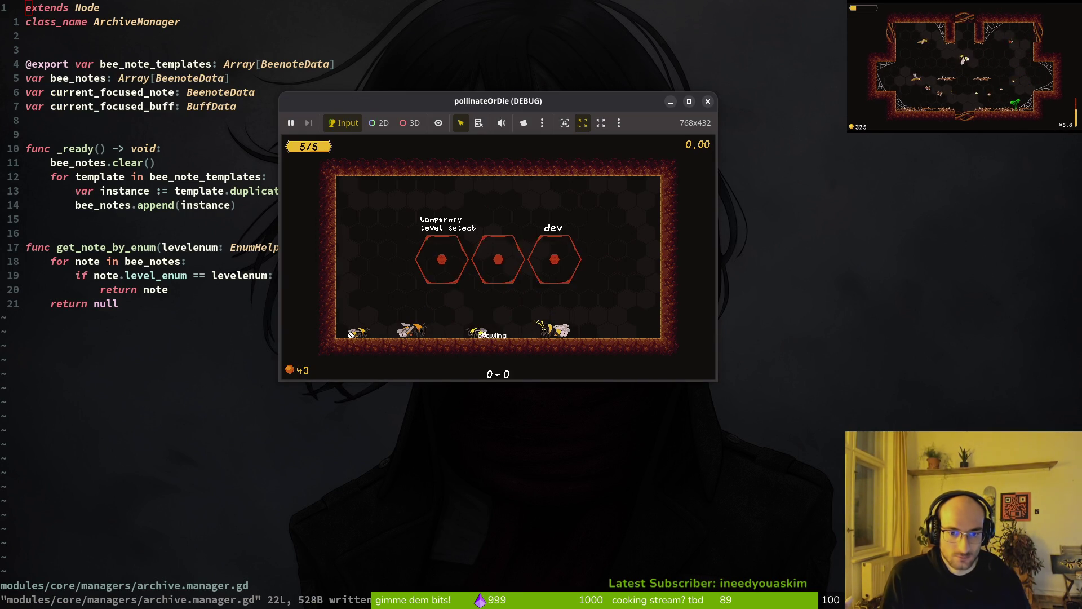
key("e")
left_click(425, 248)
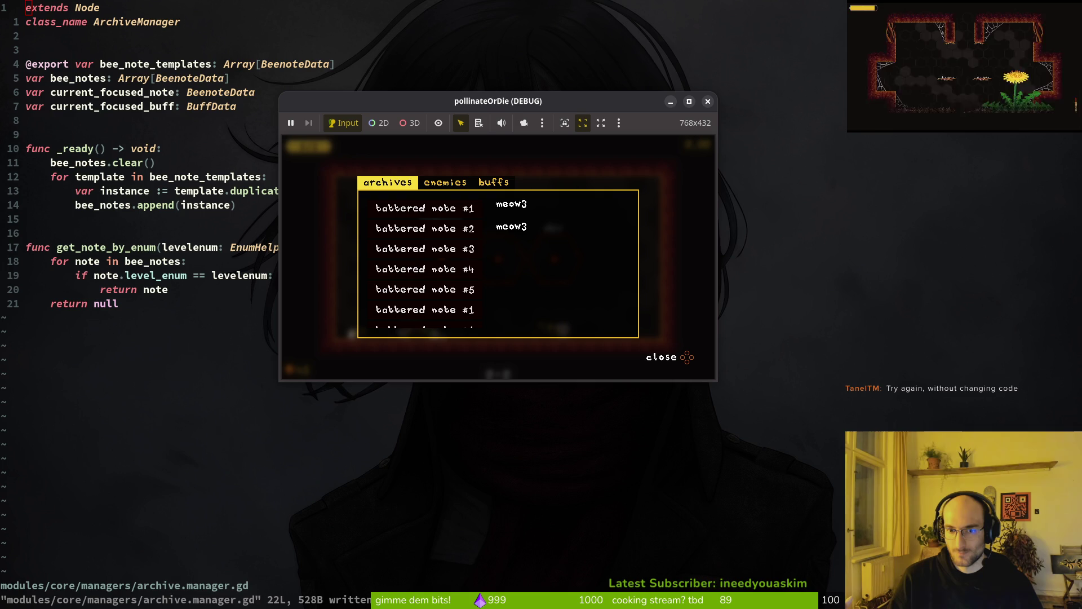
key("Escape")
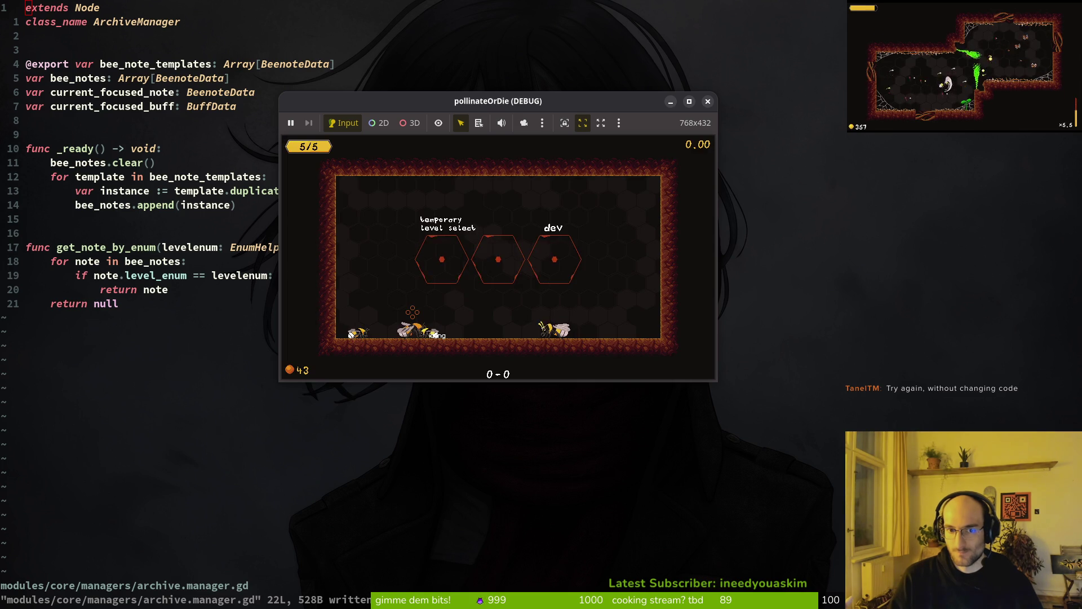
key("Escape")
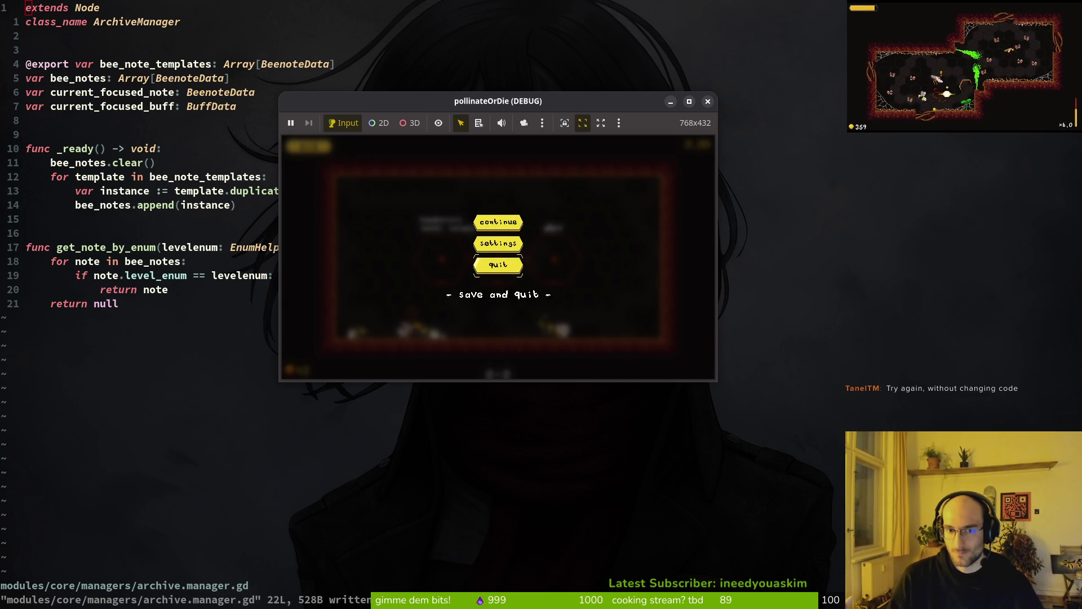
key("Return")
key("Return")
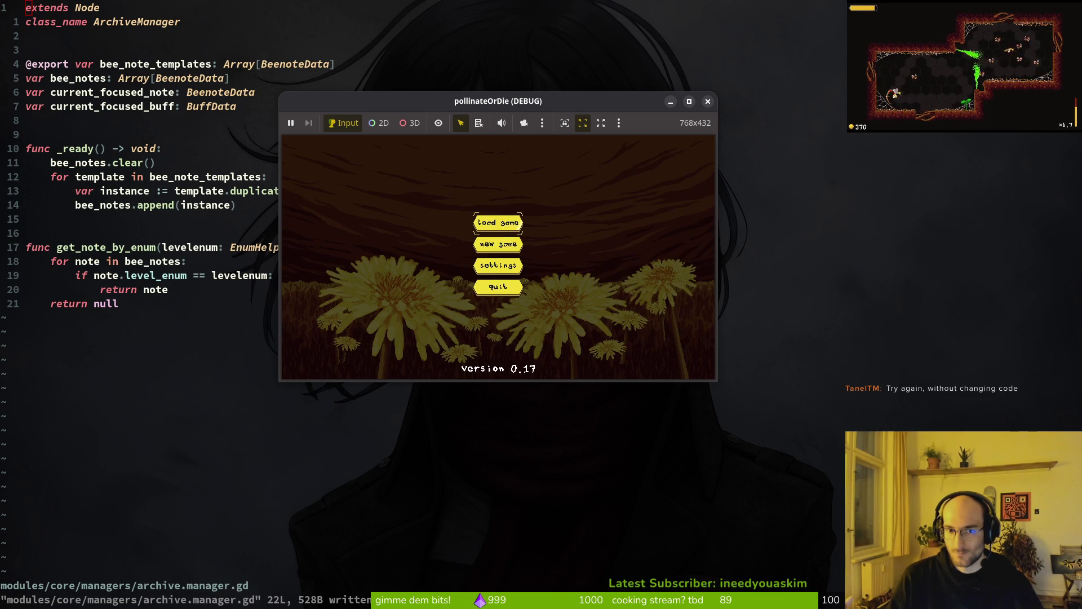
key("Return")
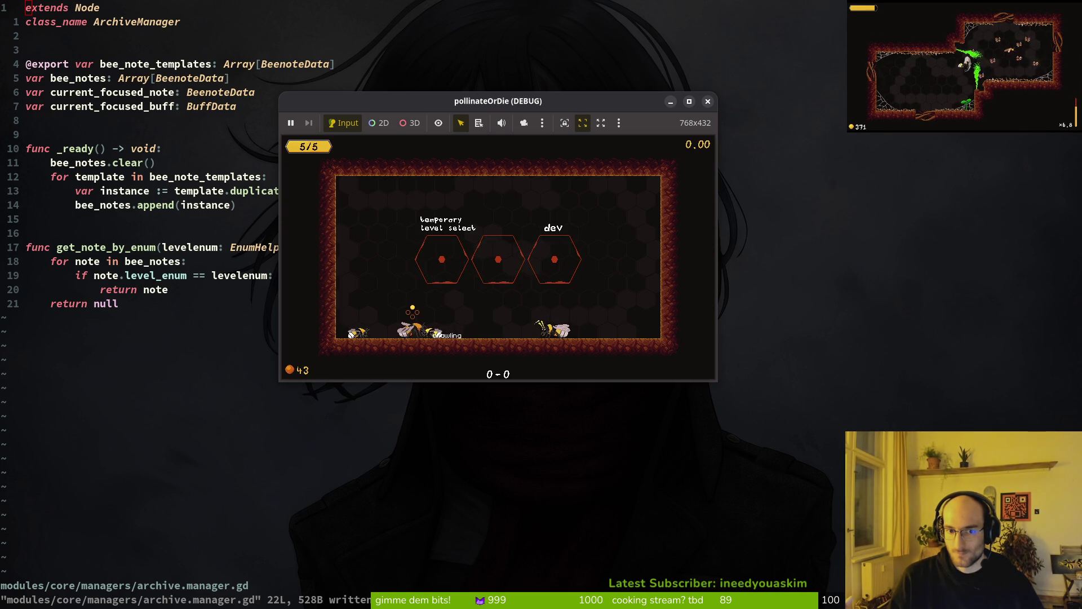
Step: Load the saved game, recheck the archives, quit to the main menu, and return to Godot
key("Tab")
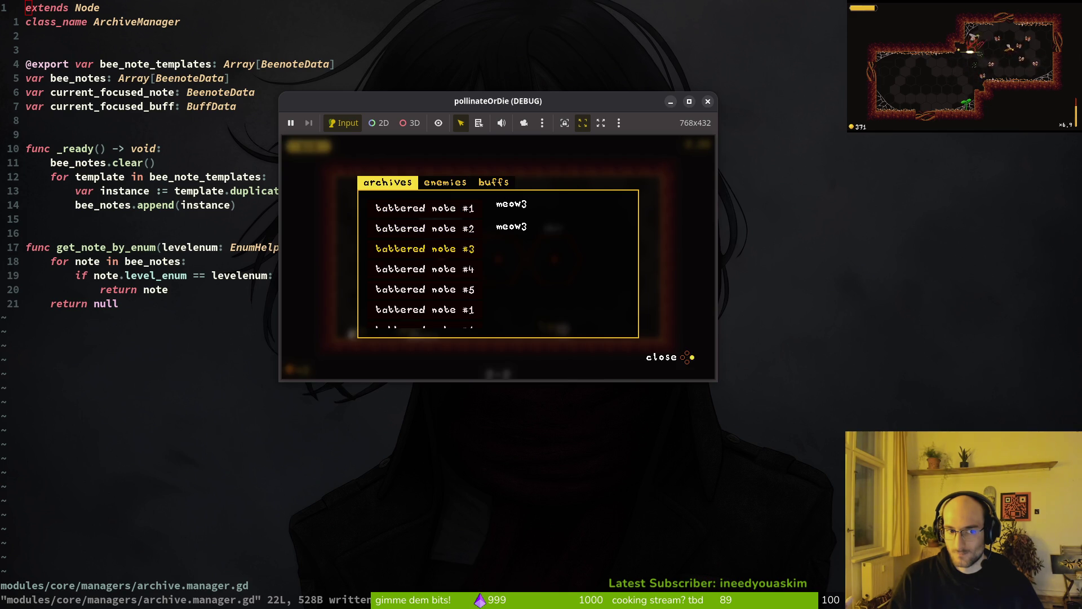
key("Tab")
key("Escape")
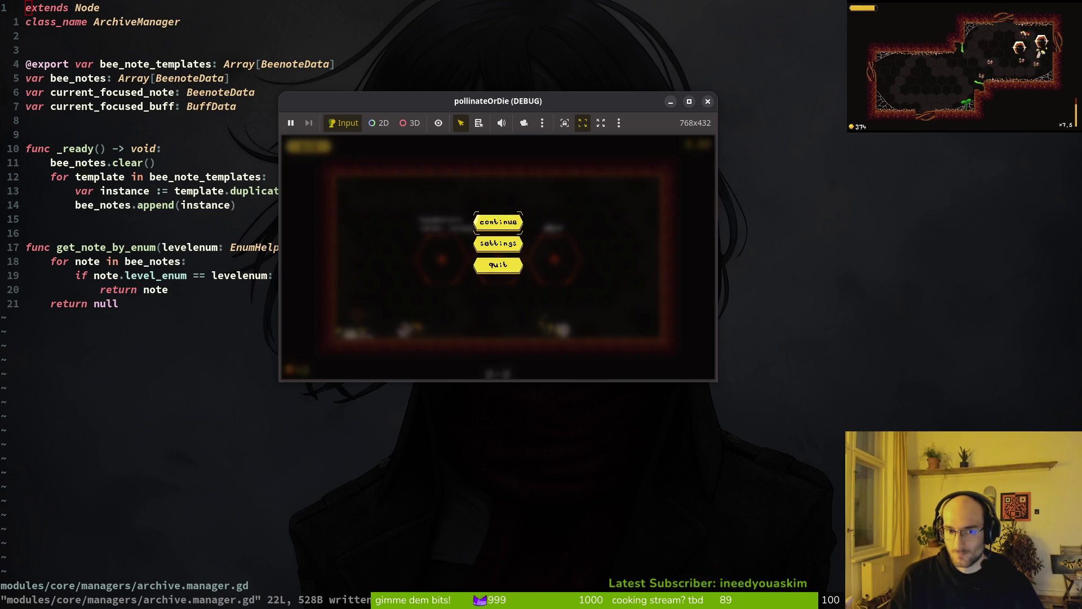
key("Return")
key("Return")
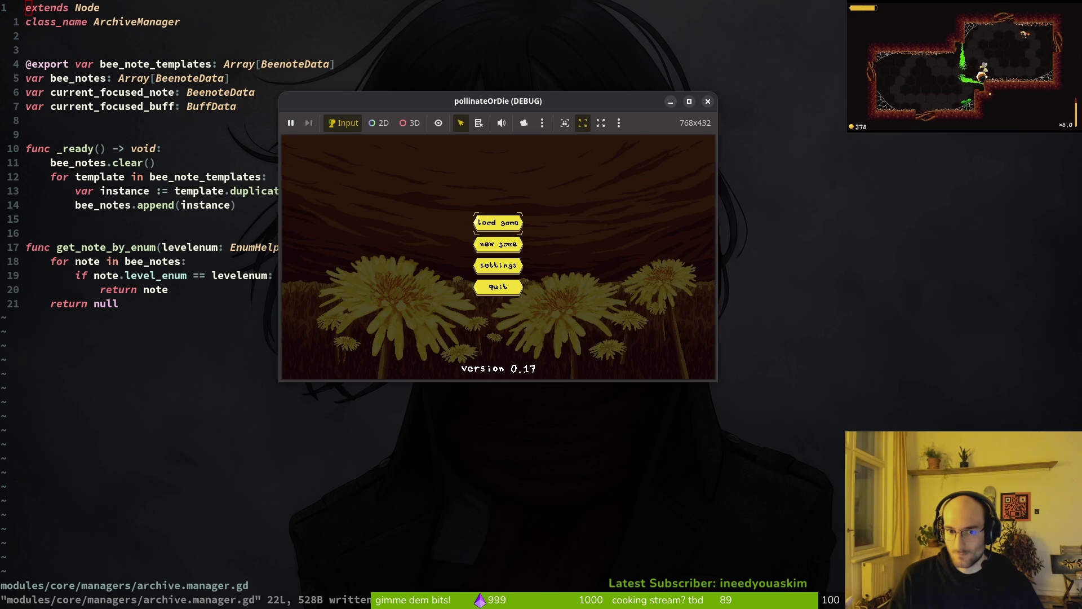
key("Return")
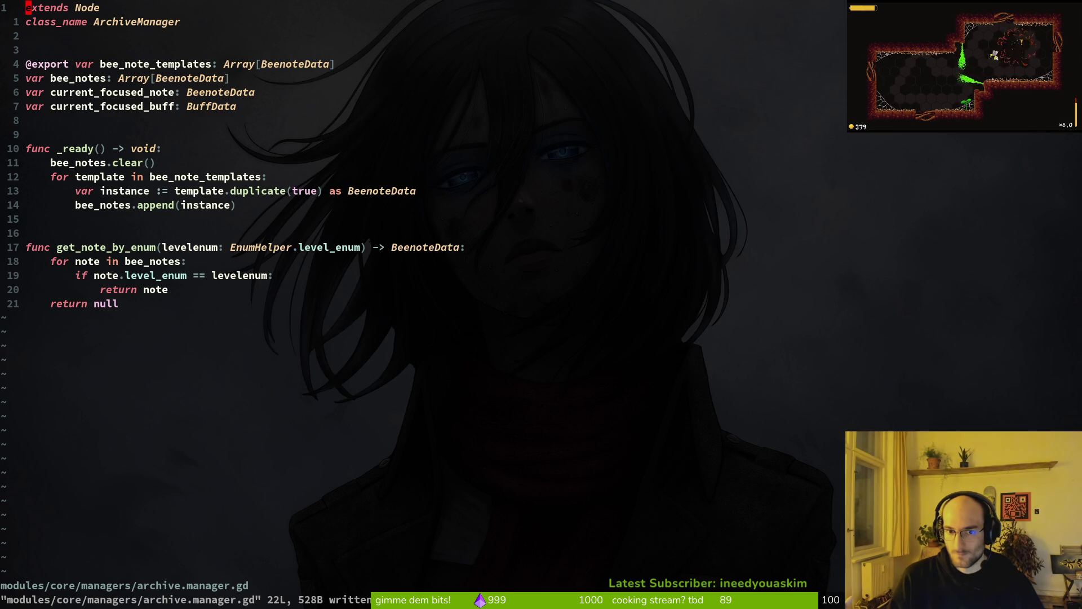
key("alt+Tab")
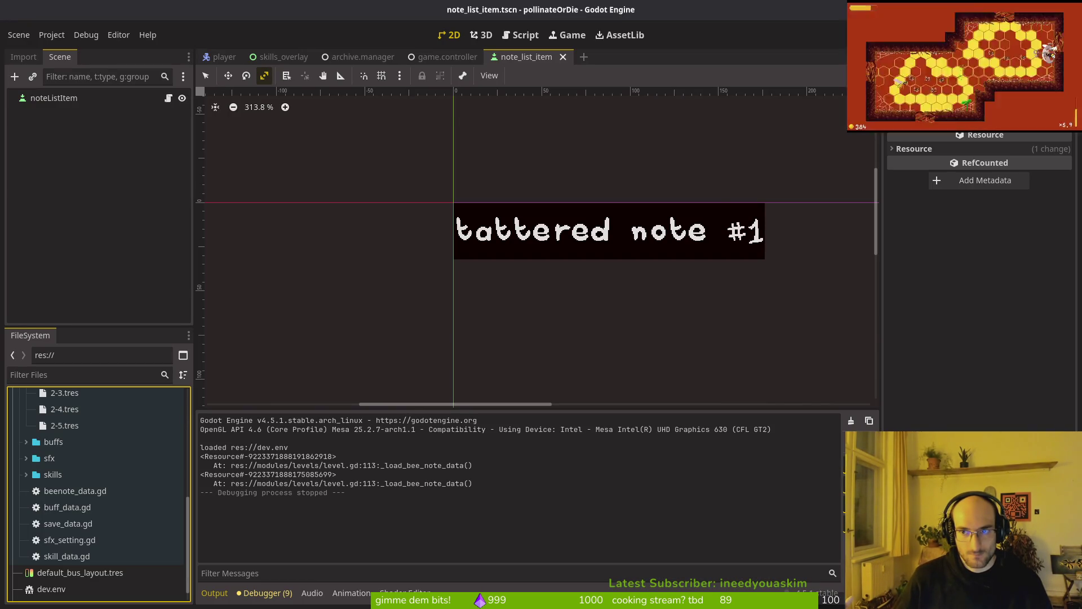
Step: Run the game, load the save, view the tattered-notes archive list, then stop with F8
key("F5")
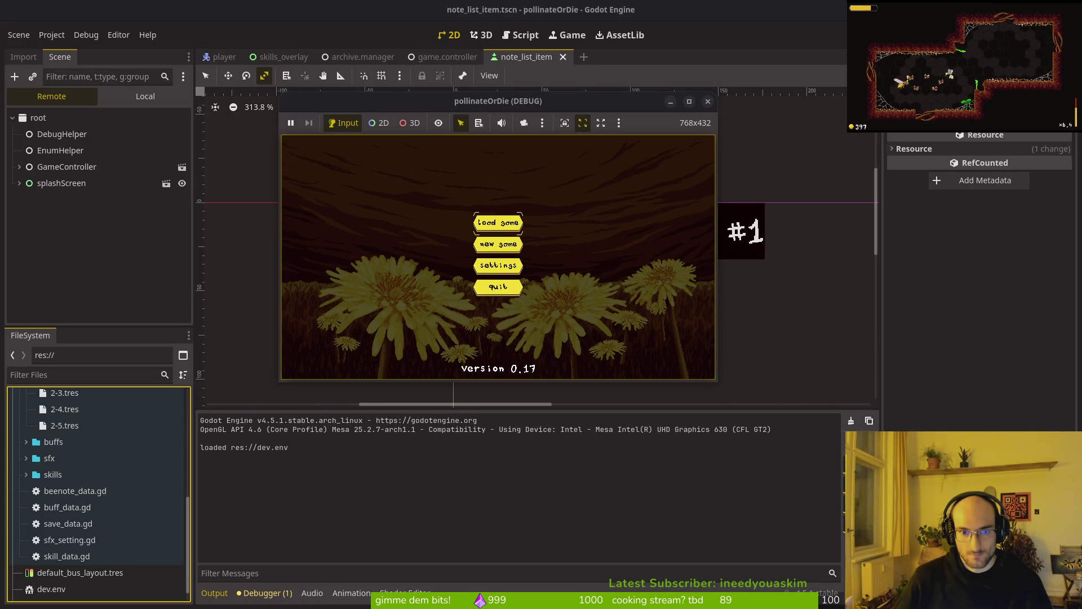
key("Return")
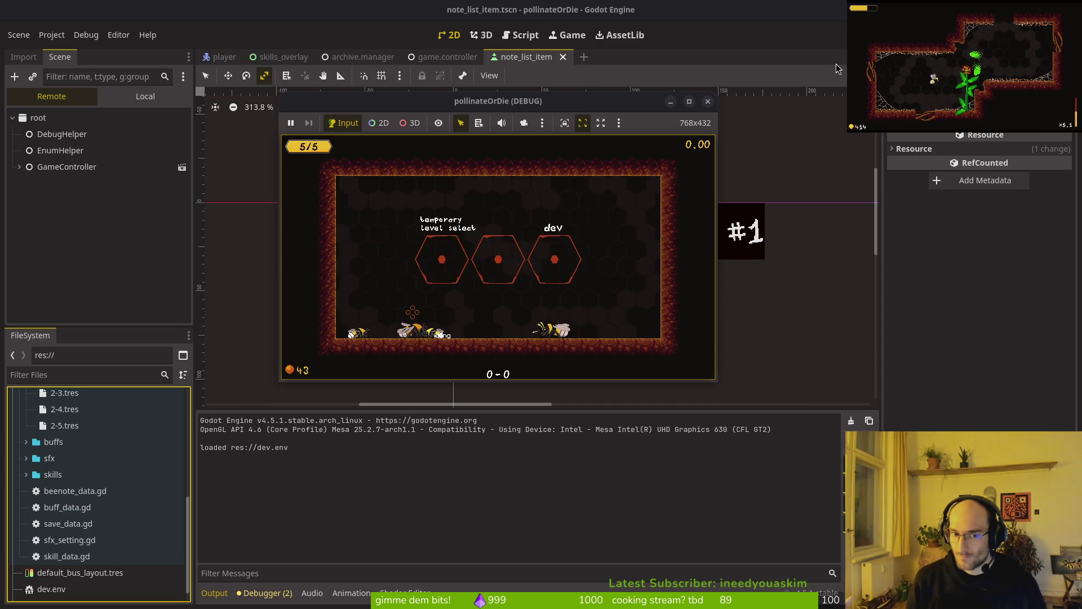
key("Tab")
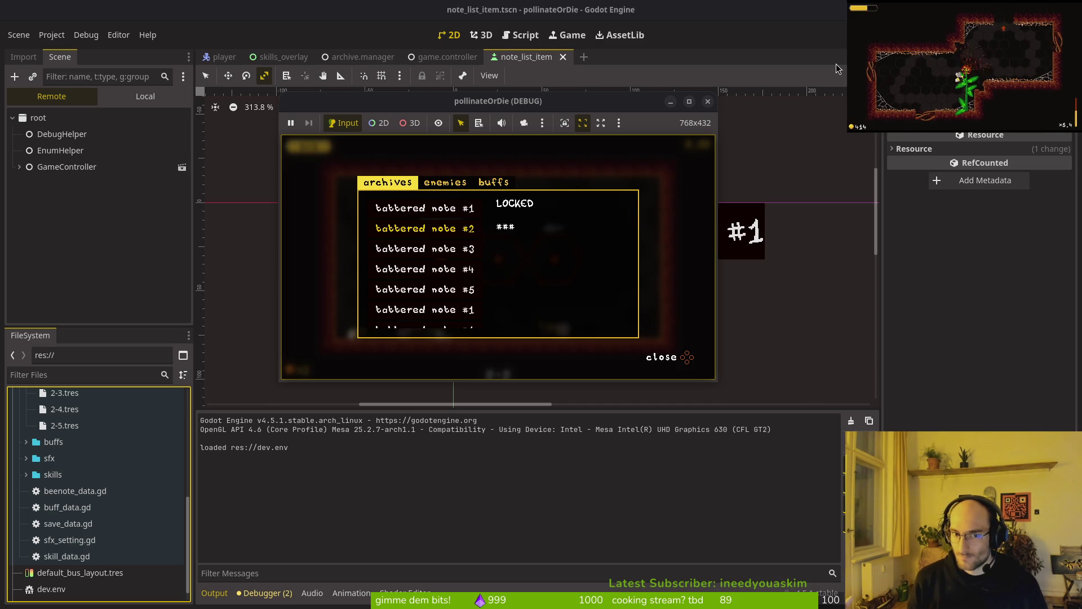
key("F8")
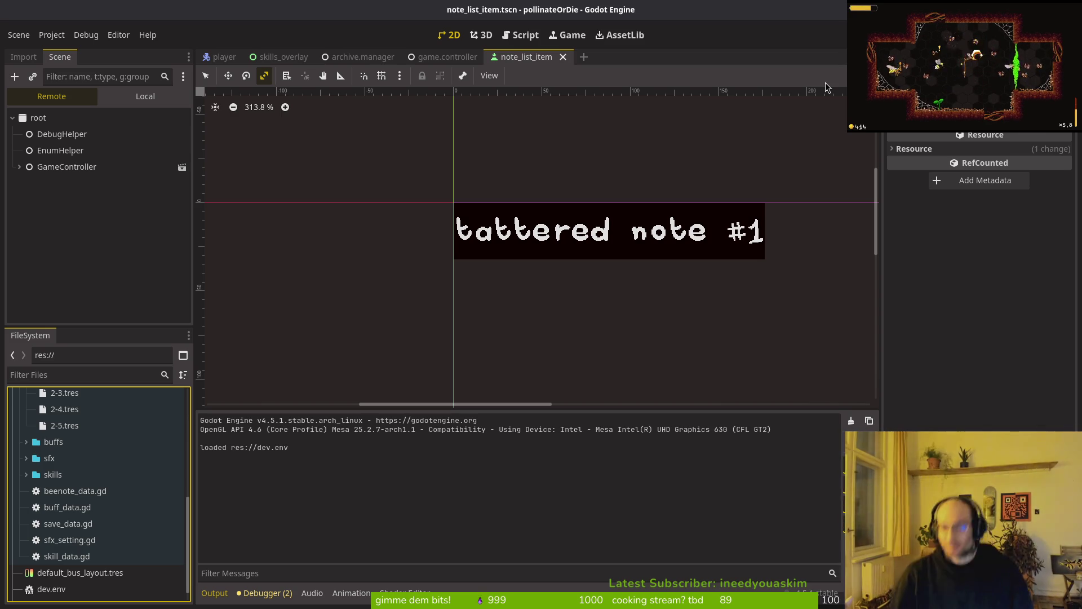
Step: Switch the bottom panel to show the Output log
left_click(222, 597)
left_click(214, 593)
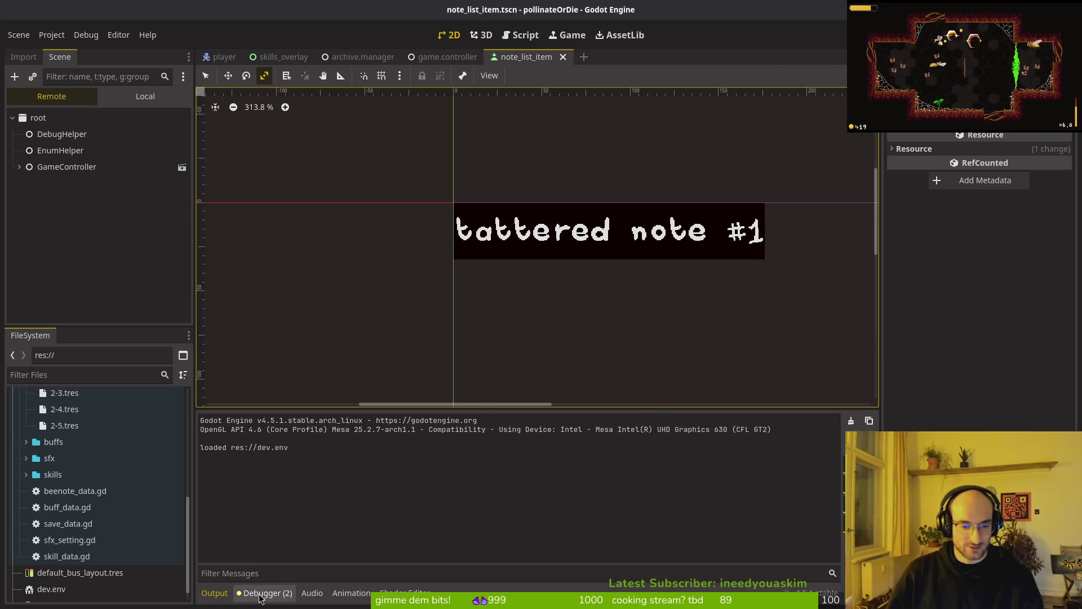
left_click(222, 599)
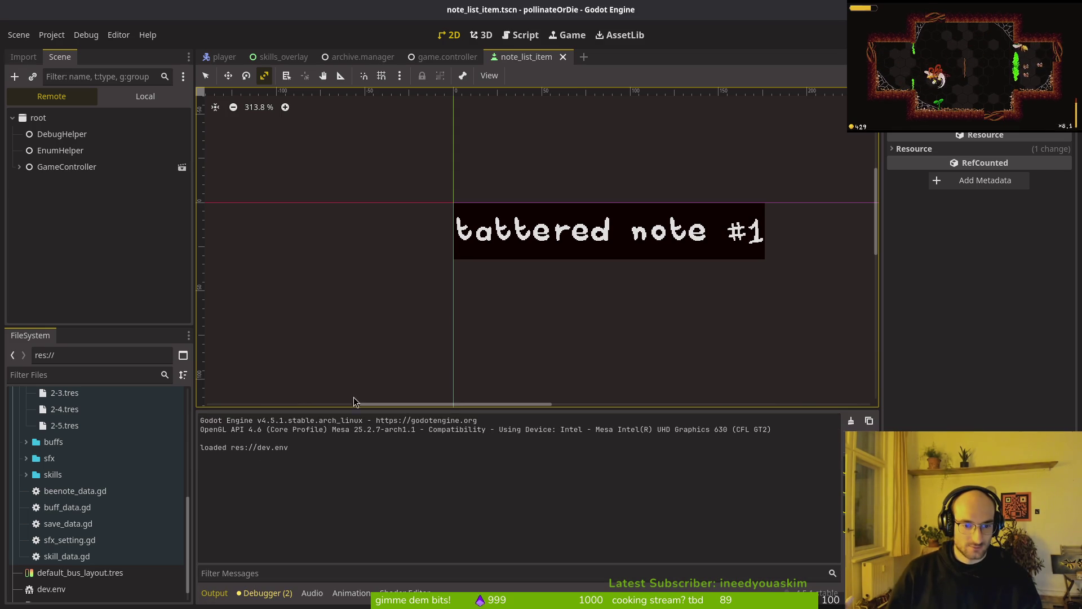
Step: Steer the bee through the level, close the archives, and stop debugging with F8
key("Escape")
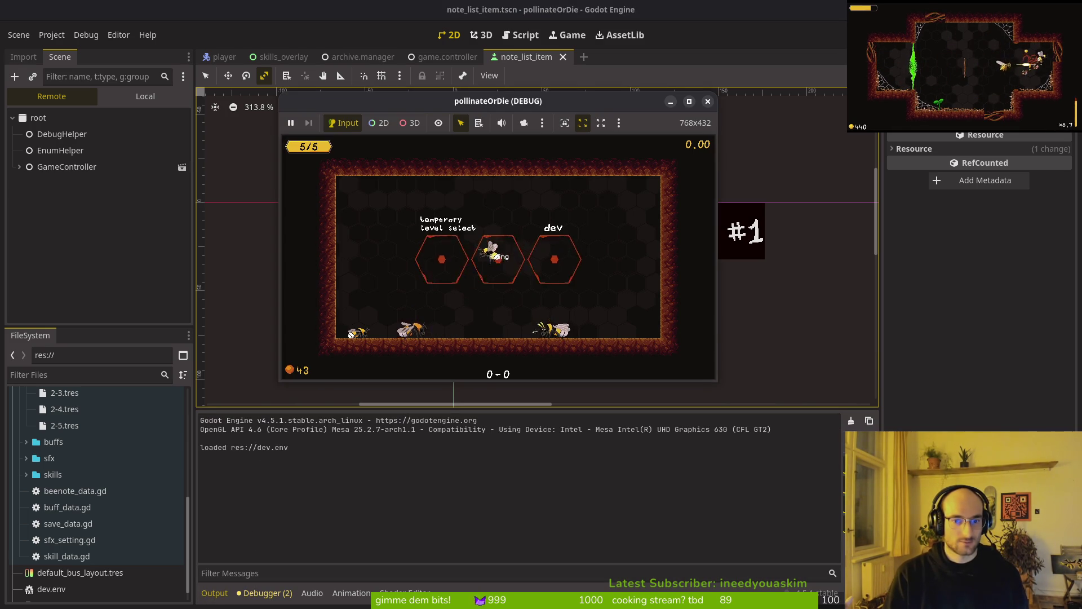
key("a")
key("w")
key("d")
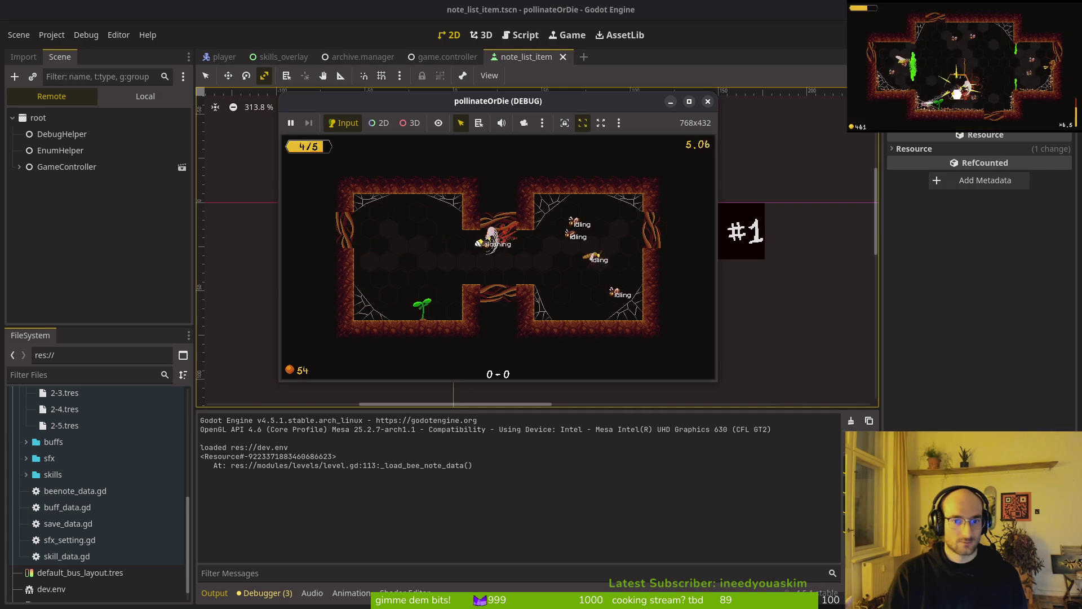
key("d")
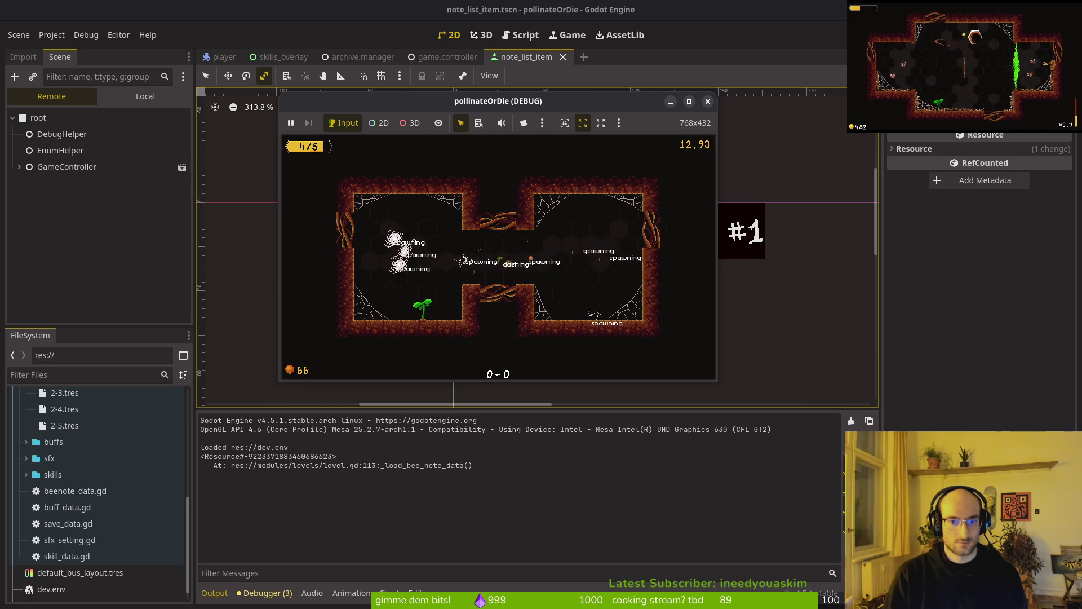
key("a")
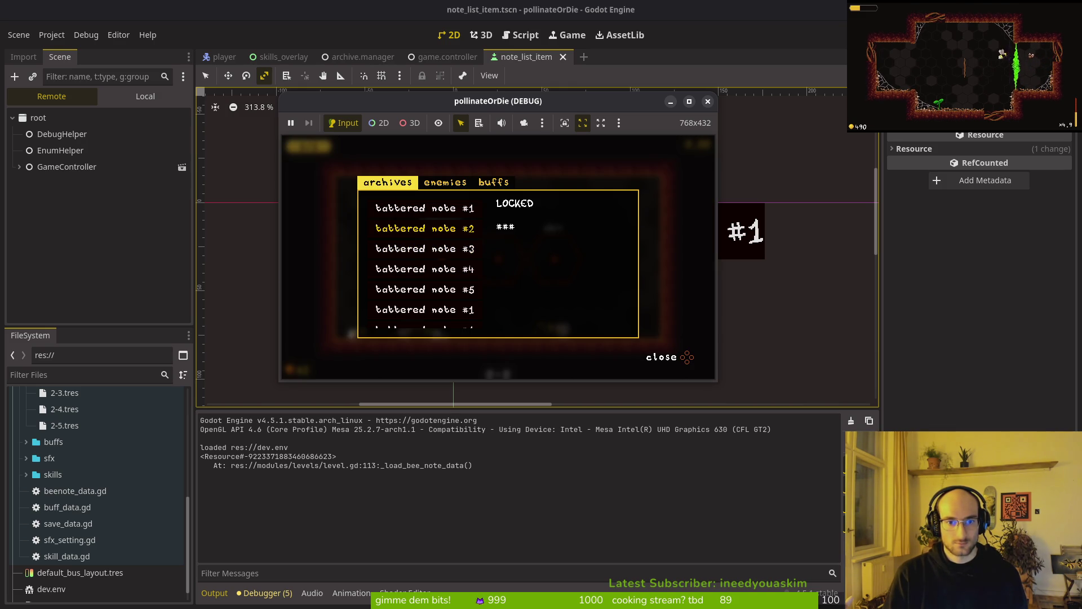
key("Escape")
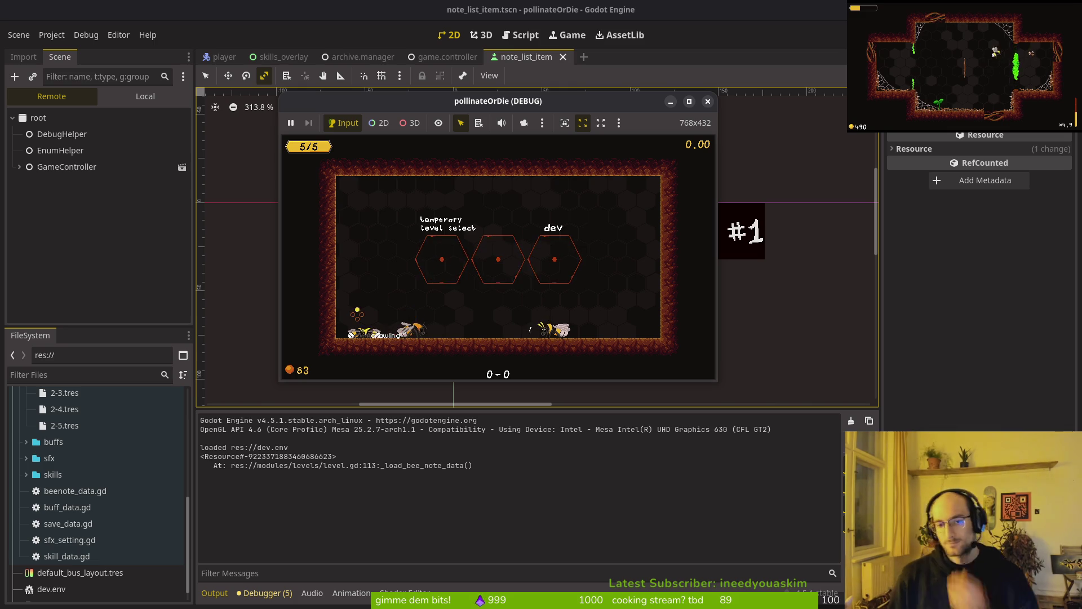
key("F8")
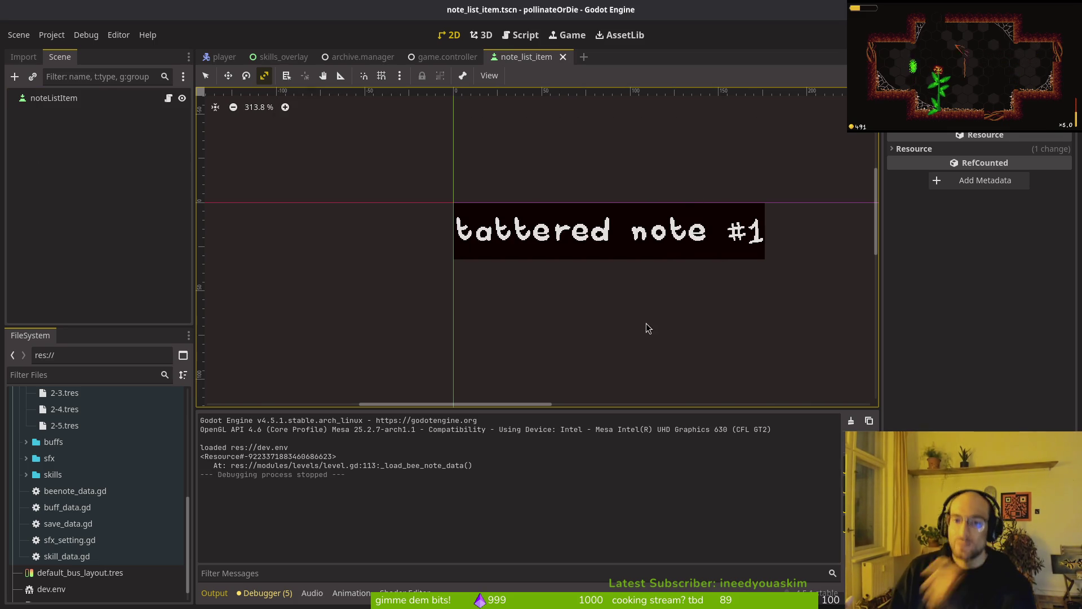
Step: In level.gd, duplicate the print_debug(beenote_data) line inside _load_bee_note_data
key("alt+Tab")
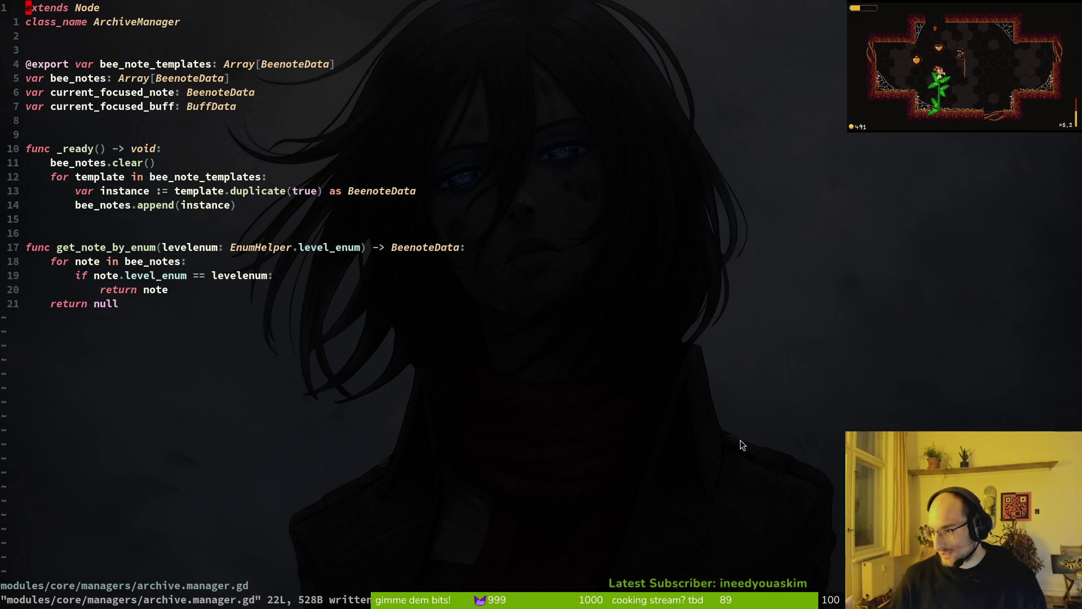
left_click(152, 205)
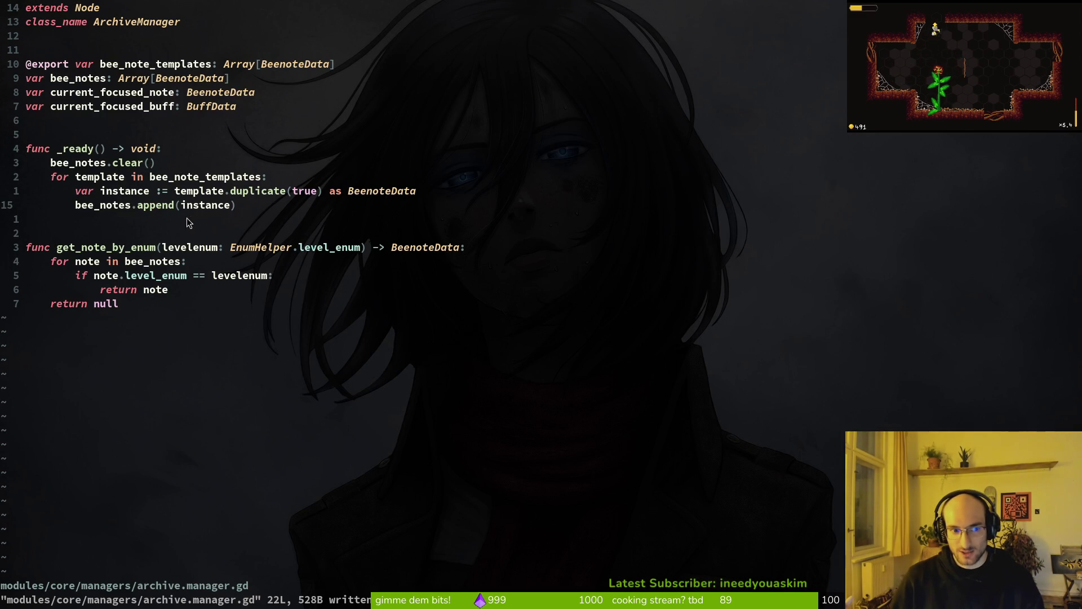
key("ctrl+6")
left_click(141, 277)
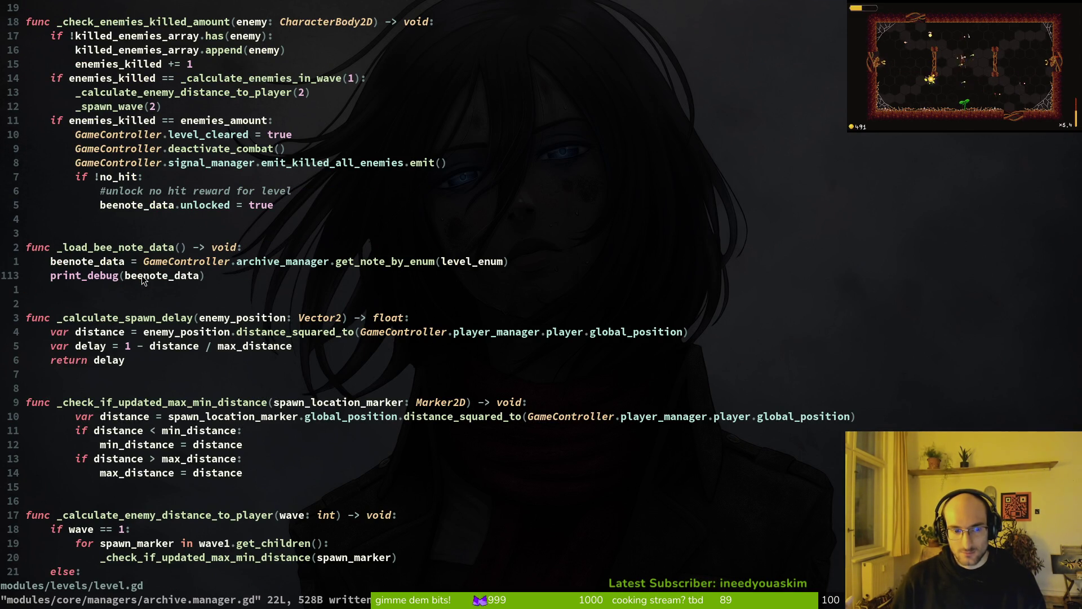
key("y")
key("y")
key("k")
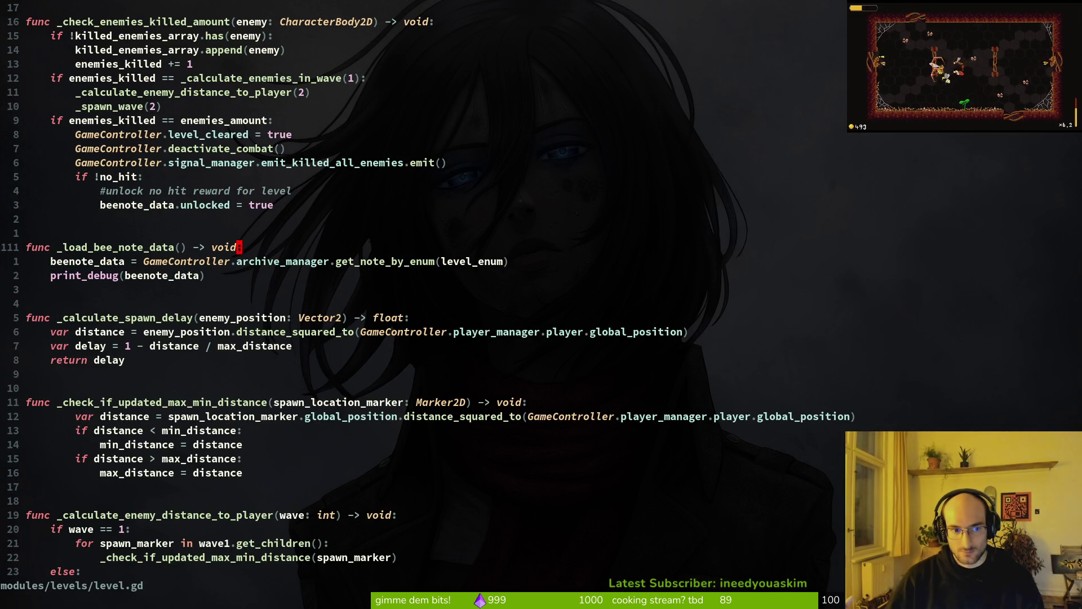
key("k")
key("k")
key("shift+v")
key("j")
key("j")
key("j")
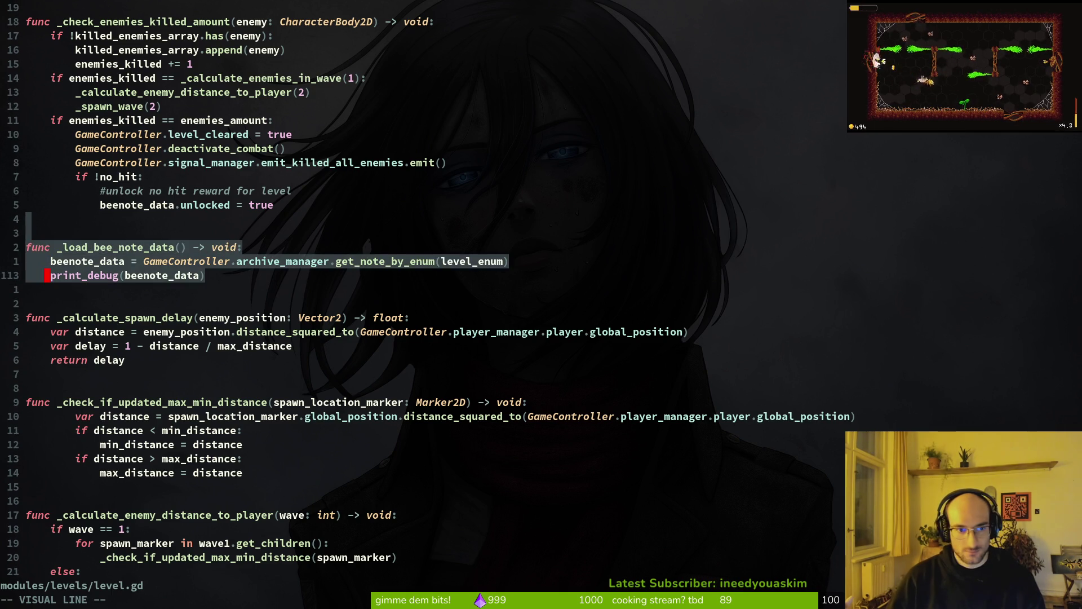
key("Escape")
key("y")
key("y")
Step: Append .unlocked to the duplicated print, save level.gd and rerun the game in Godot
type("print_debug(beenote_data")
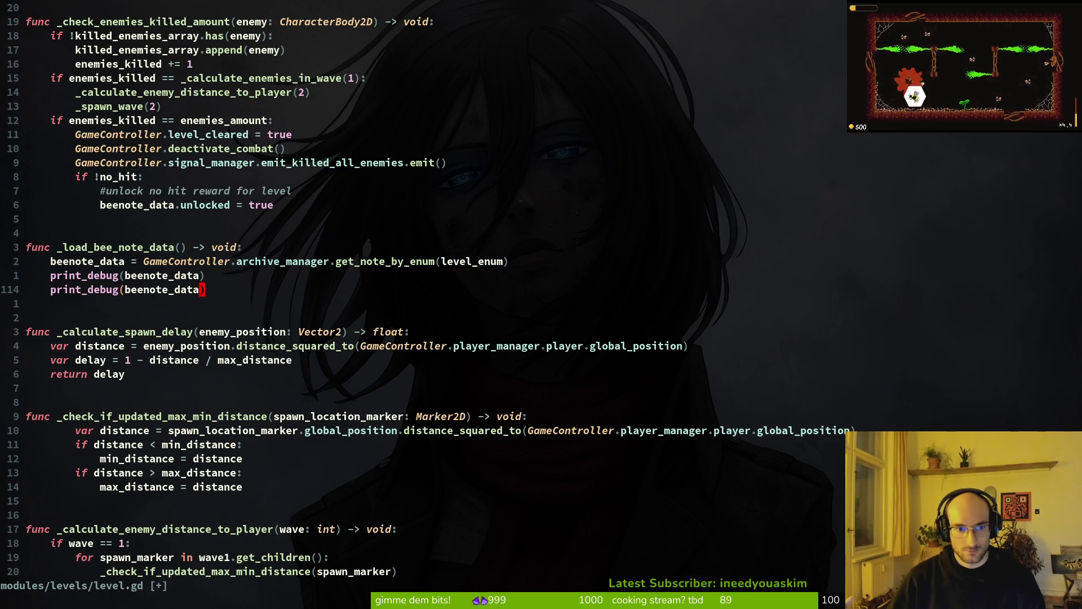
type(".unlocked")
key("Escape")
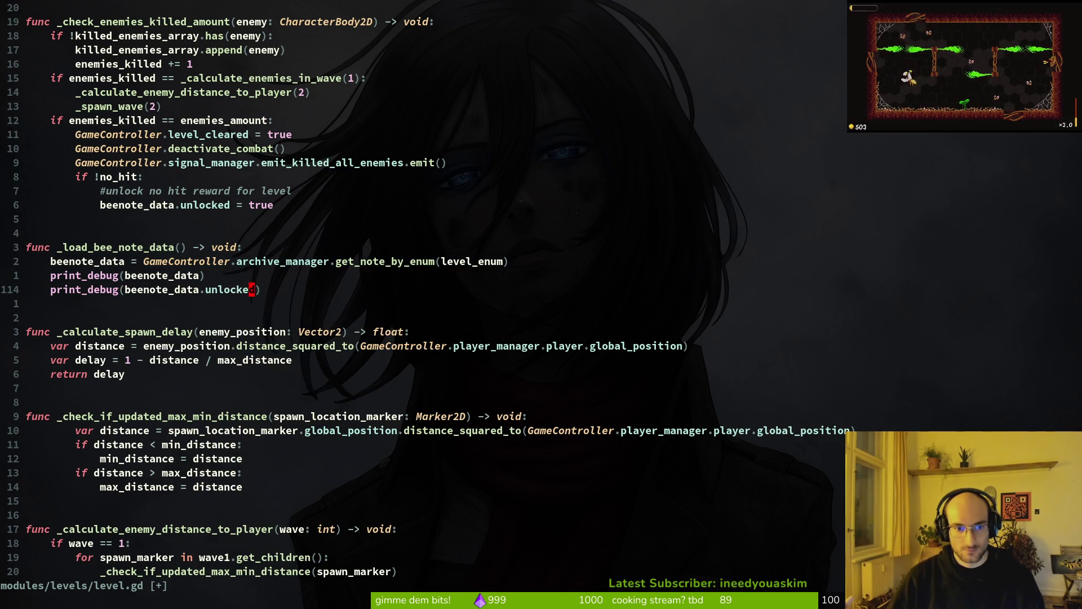
type(":w")
key("Return")
key("alt+Tab")
key("F5")
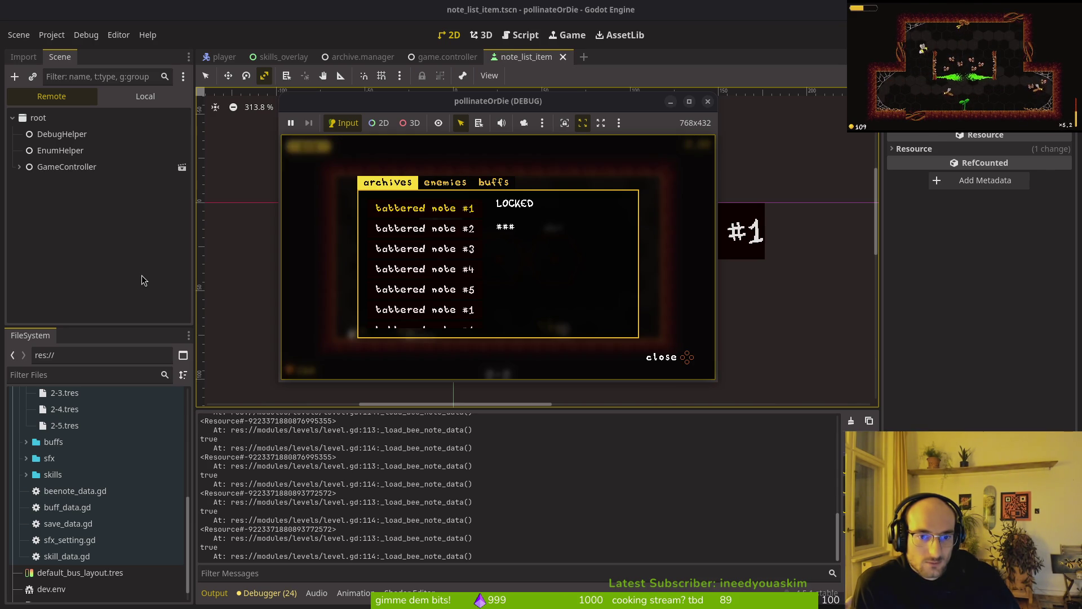
Step: Browse the notes in the game's archives, then return to Neovim
key("Down")
key("Down")
key("Down")
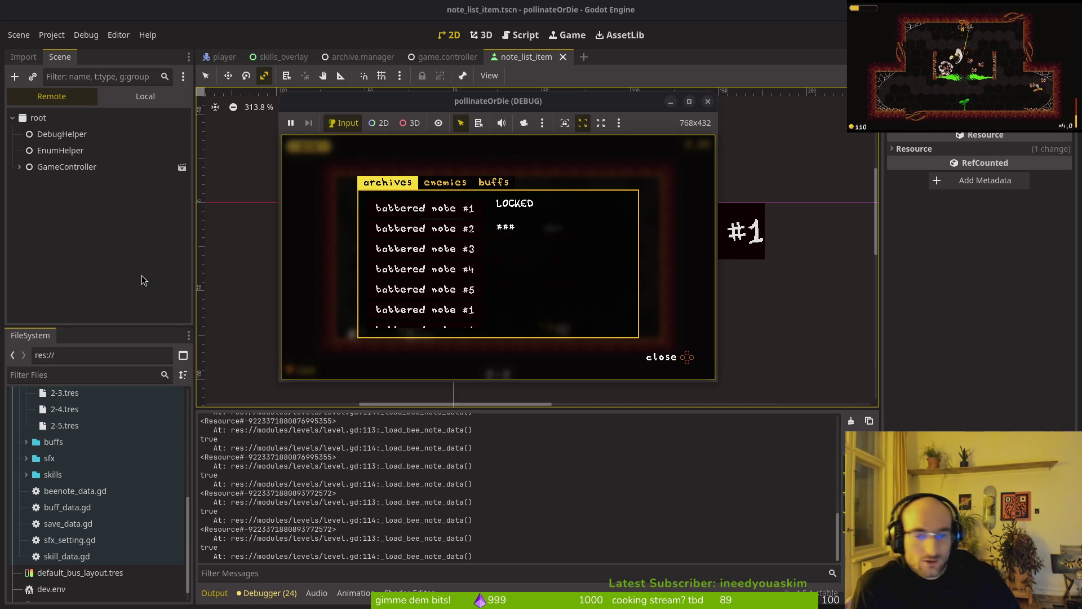
left_click(144, 281)
key("alt+Tab")
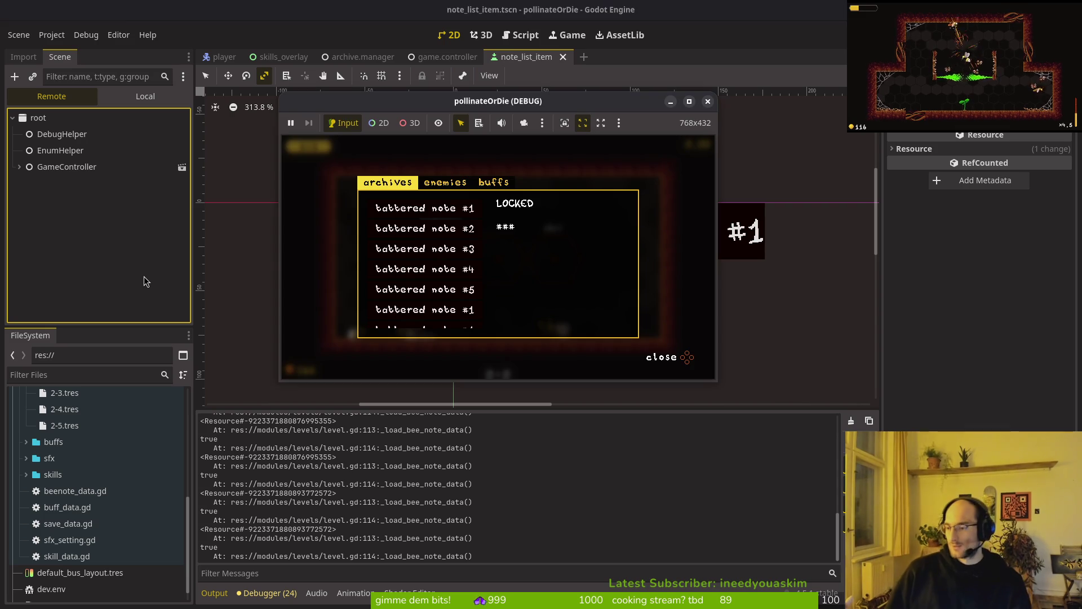
key("alt+Tab")
Step: Open archives_overlay.gd and inspect the unlocked check in _update_note_details
key("ctrl+p")
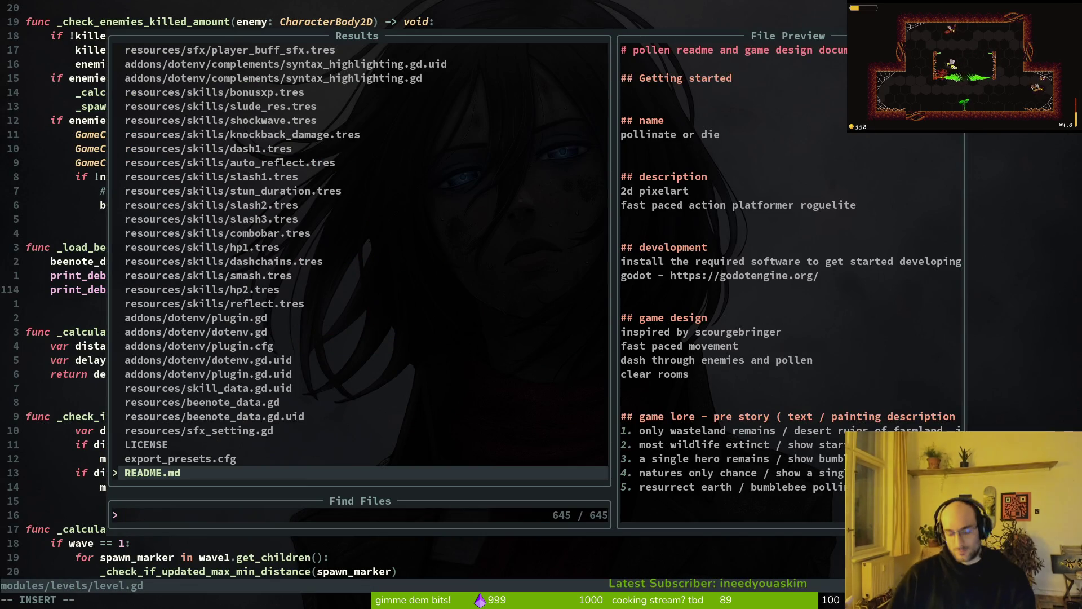
type("arhcvo")
key("Return")
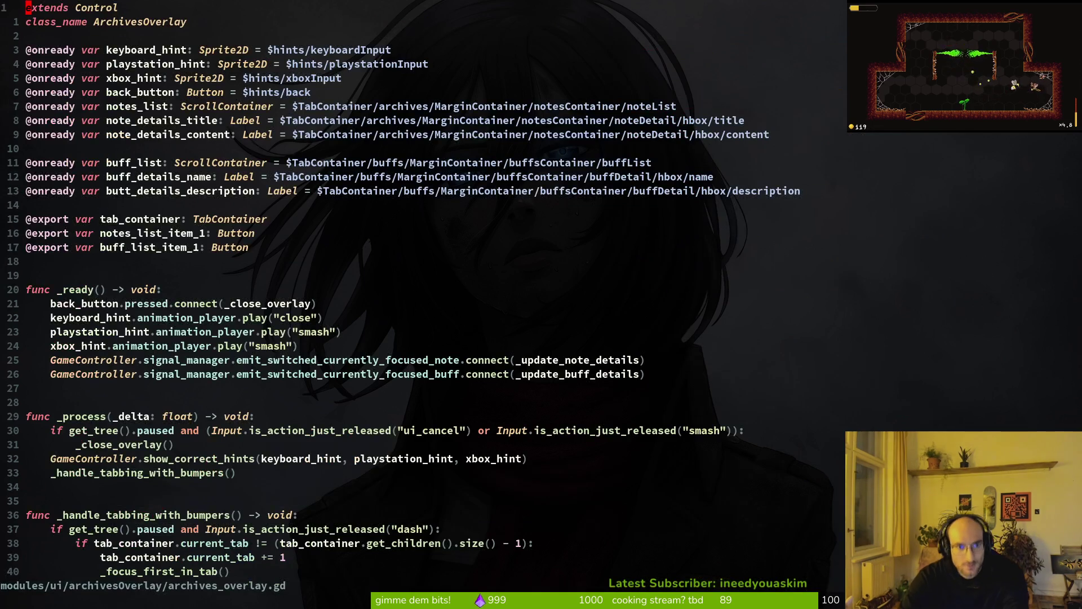
key("ctrl+p")
key("Escape")
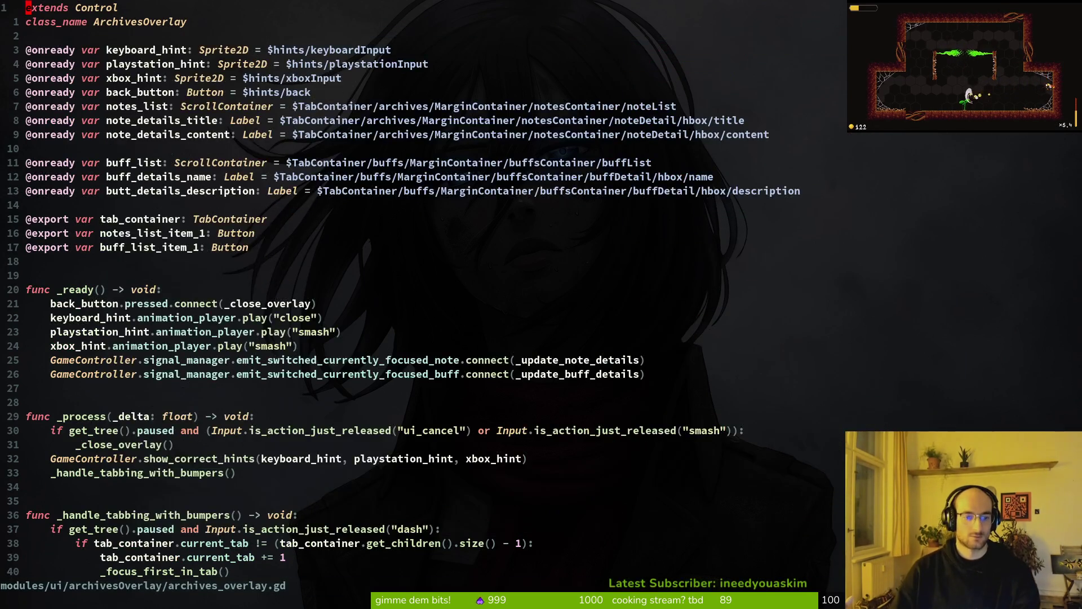
scroll(428, 282, "down", 20)
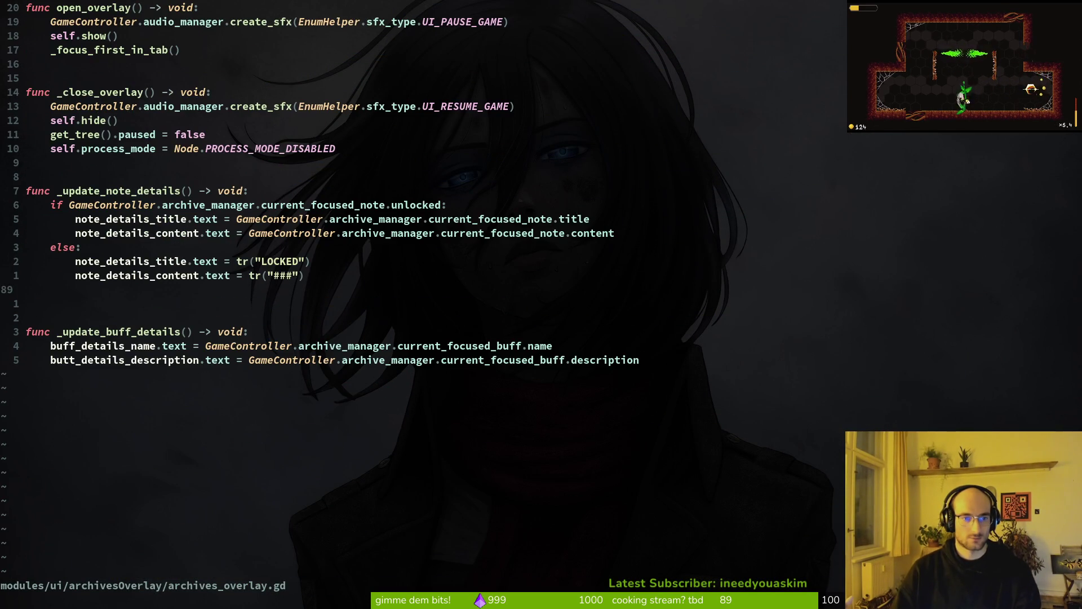
key("k")
key("k")
key("k")
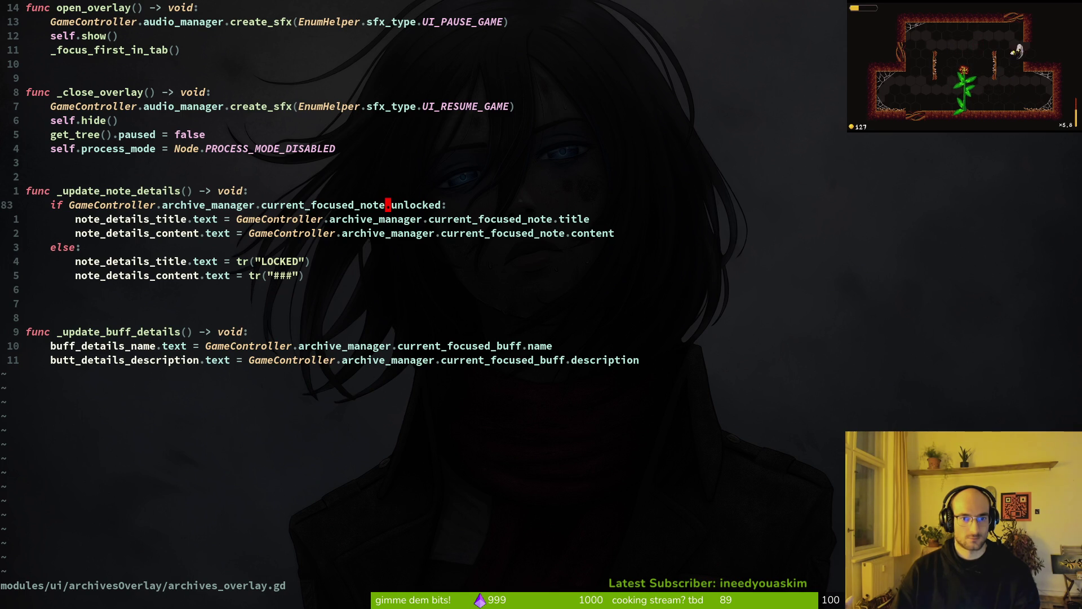
Step: Open note_list_item.gd and locate the _load_note_data() call in _ready
key("space")
key("f")
key("f")
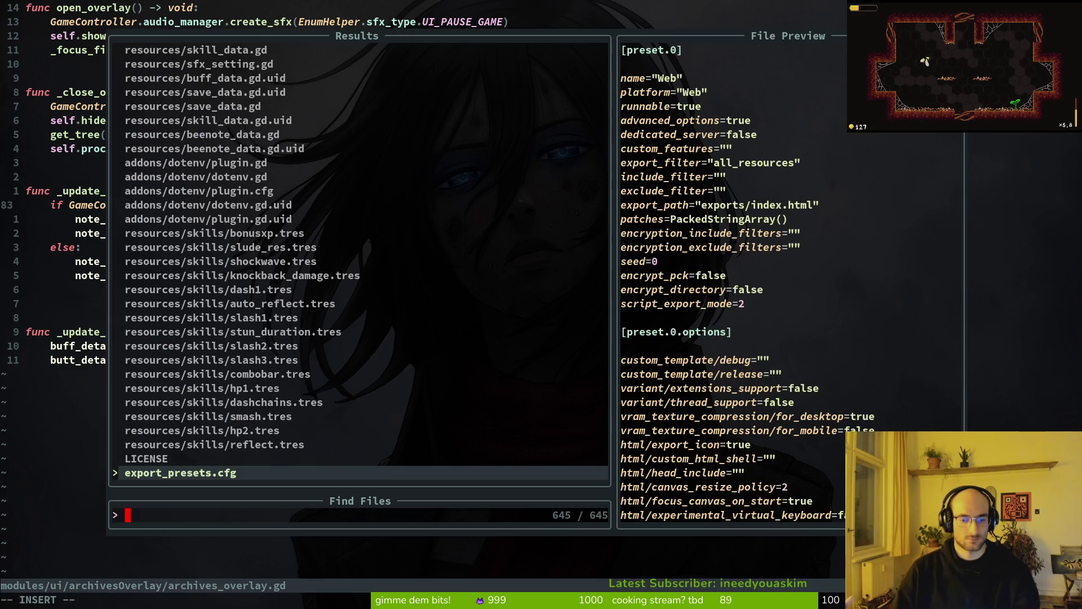
type("nolisi")
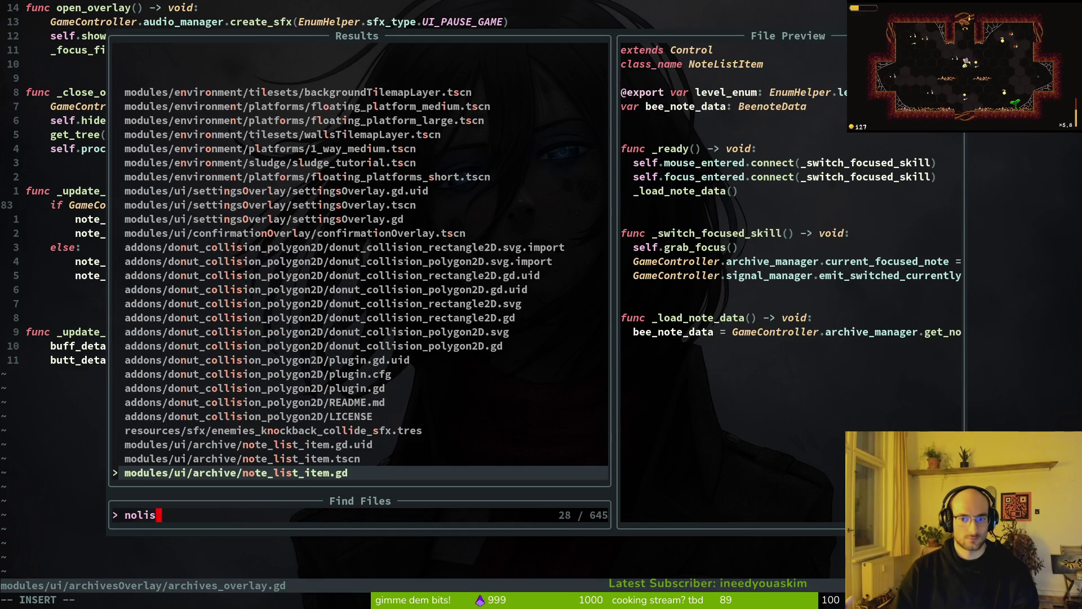
key("Return")
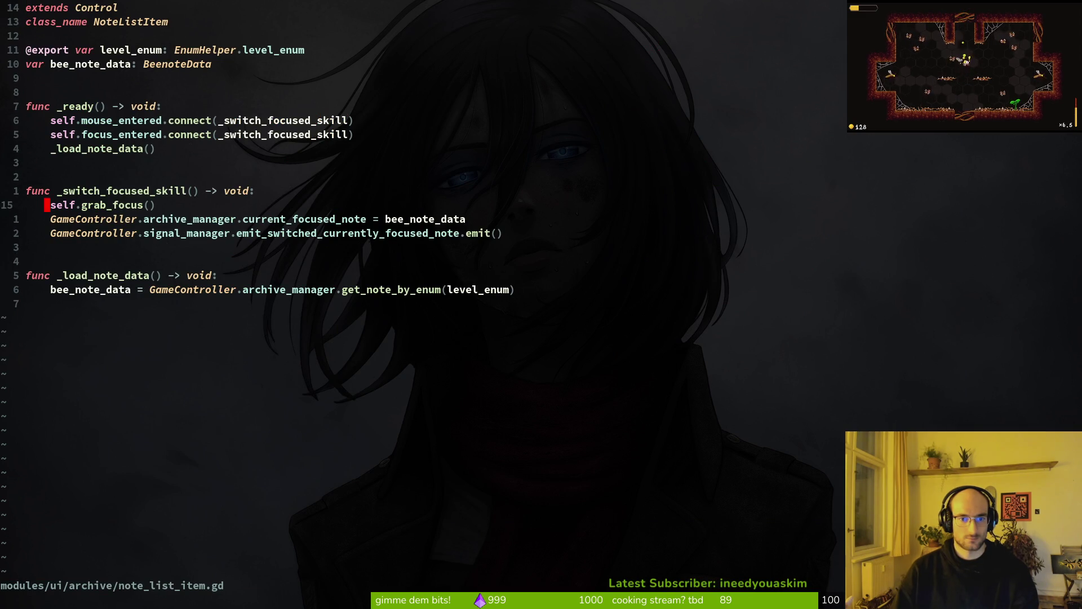
left_click(28, 191)
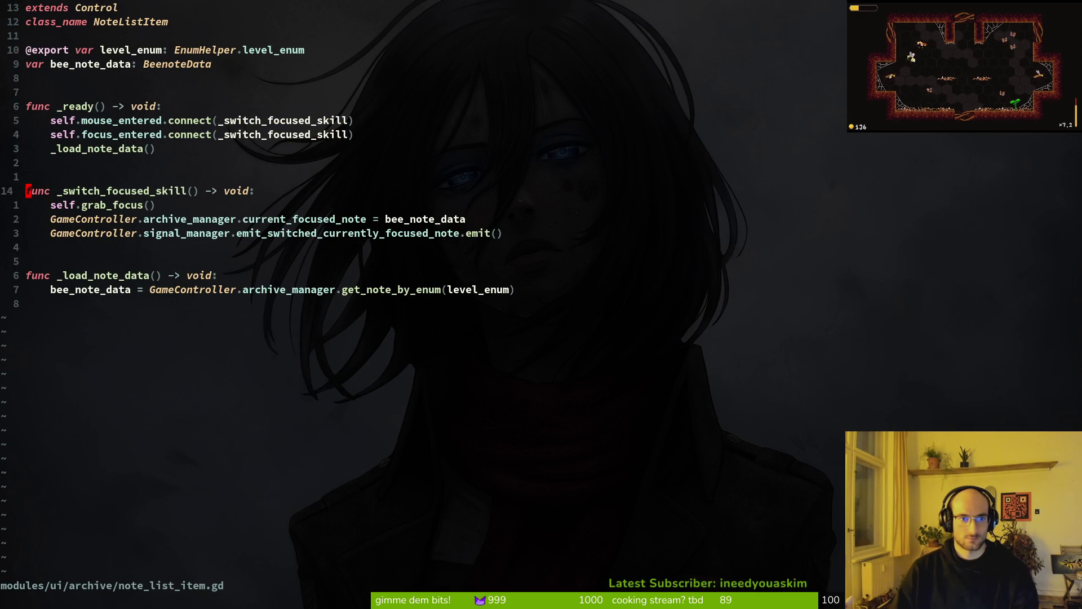
left_click(47, 134)
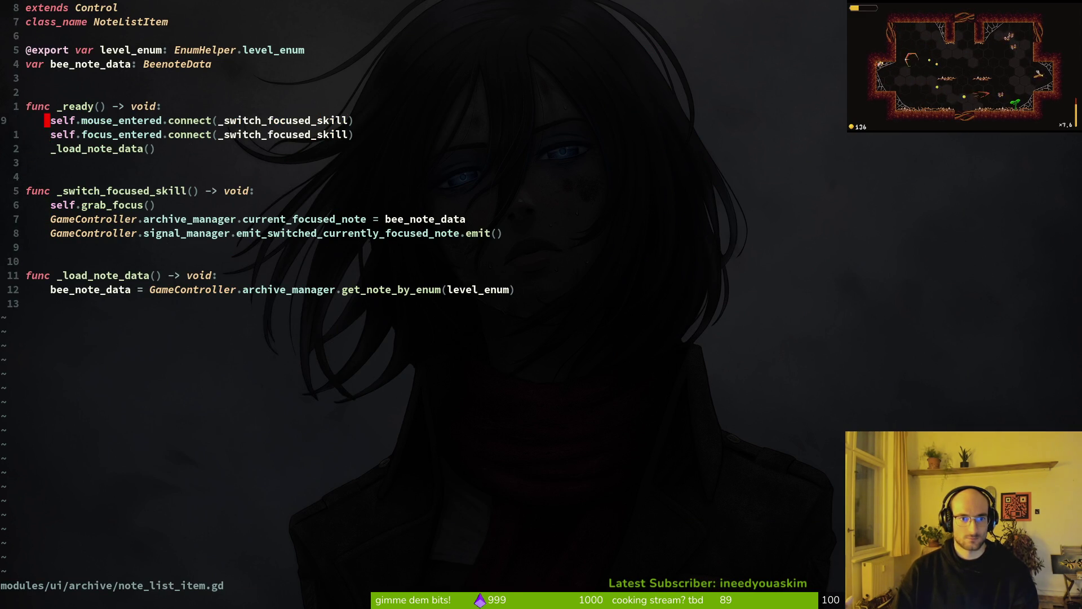
left_click(47, 148)
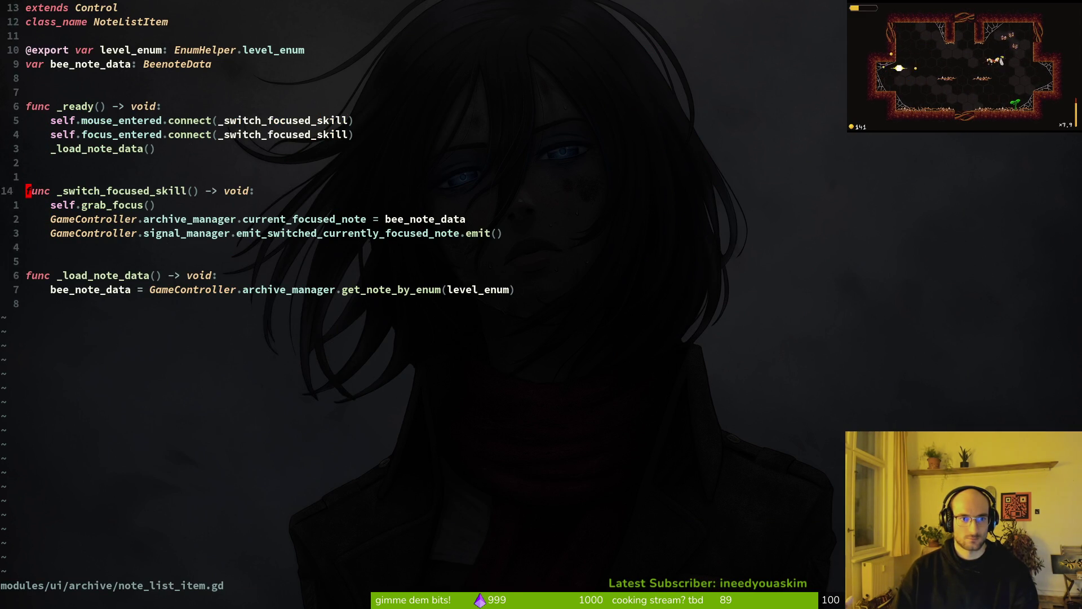
Step: Move _load_note_data() to the first line of _ready, then save and quit Neovim
key("k")
key("k")
key("k")
key("shift+v")
key("shift+k")
key("shift+k")
key("Escape")
type(":w")
key("Return")
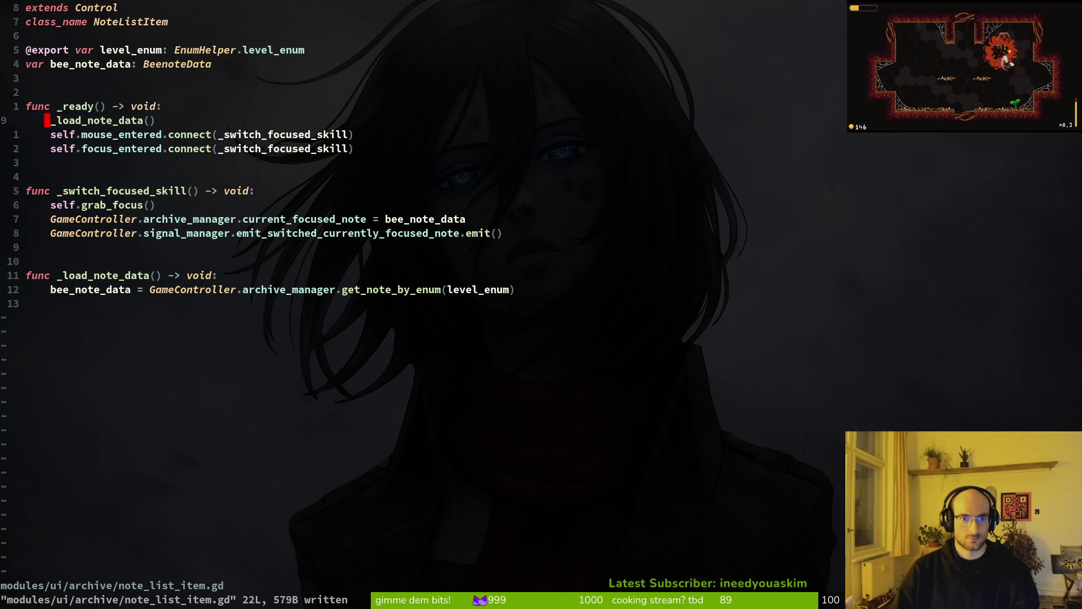
type(":q")
key("Return")
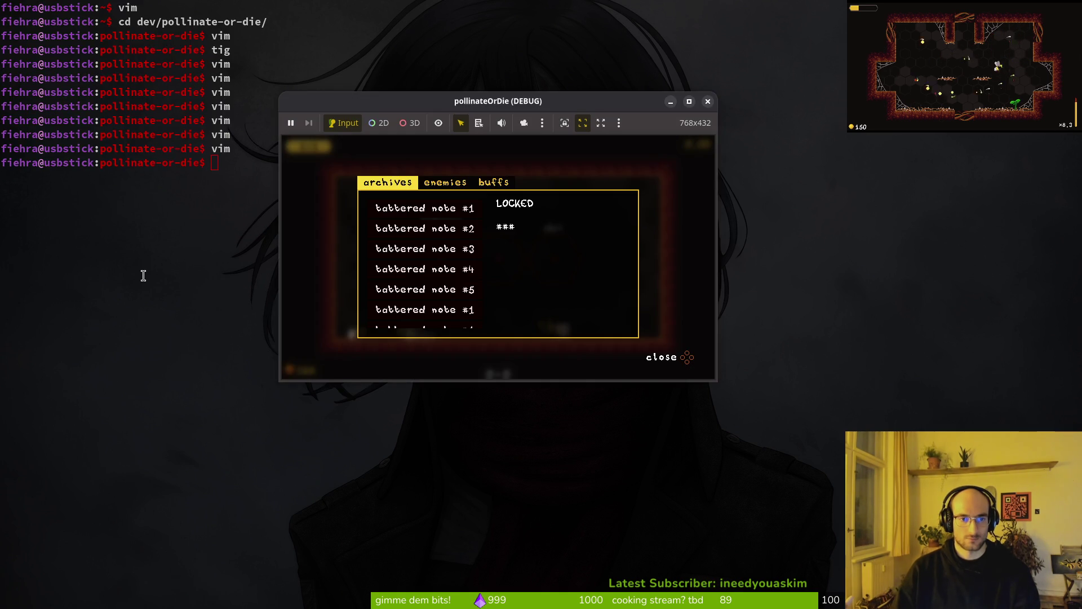
Step: Relaunch the game, close the archives panel and enter a level from the hub
key("alt+Tab")
key("F5")
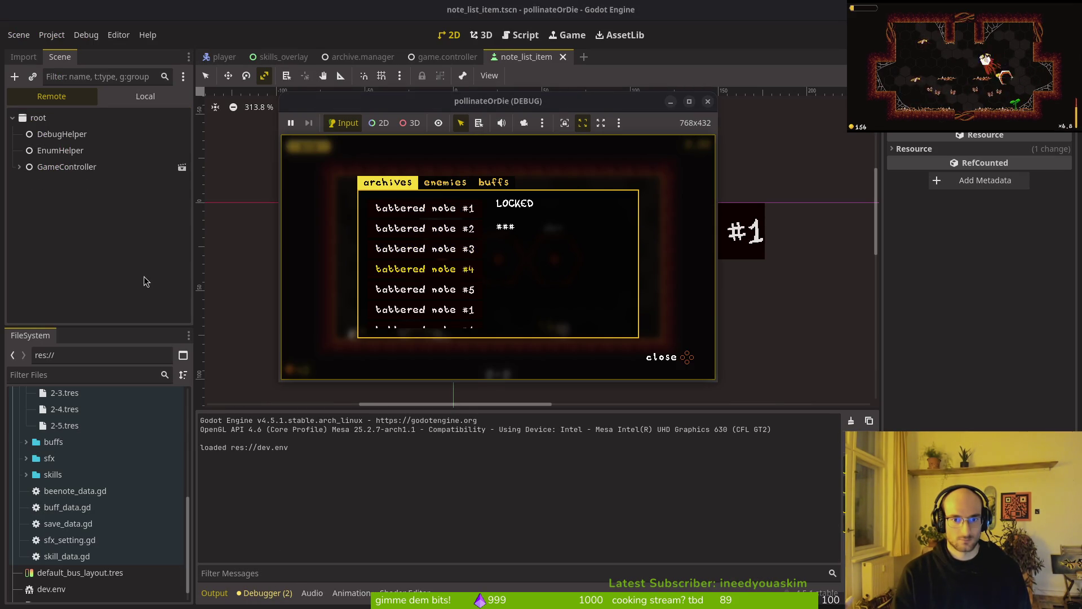
key("Escape")
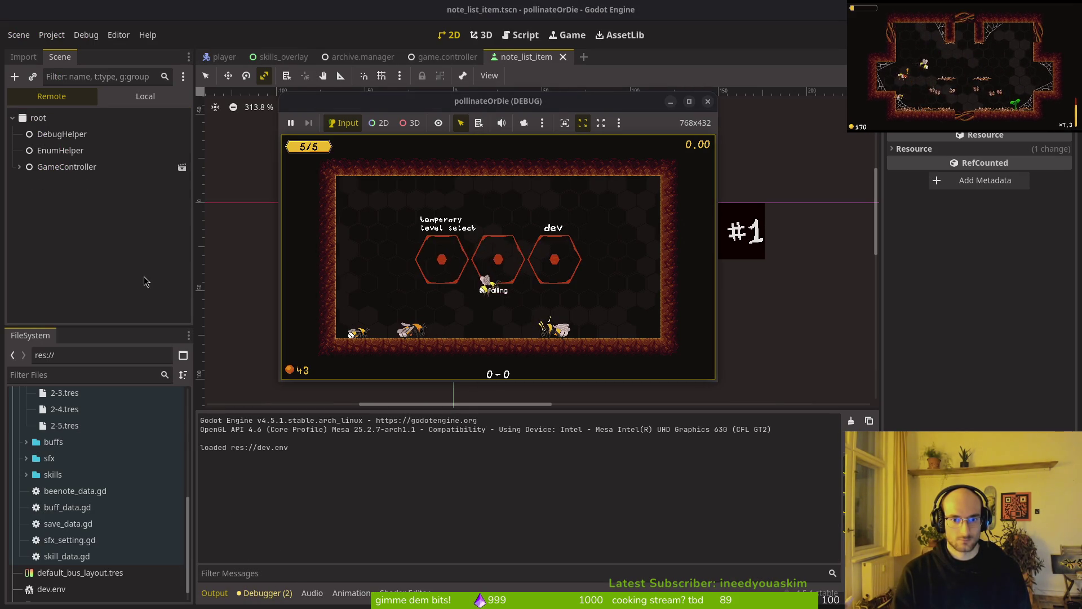
key("w")
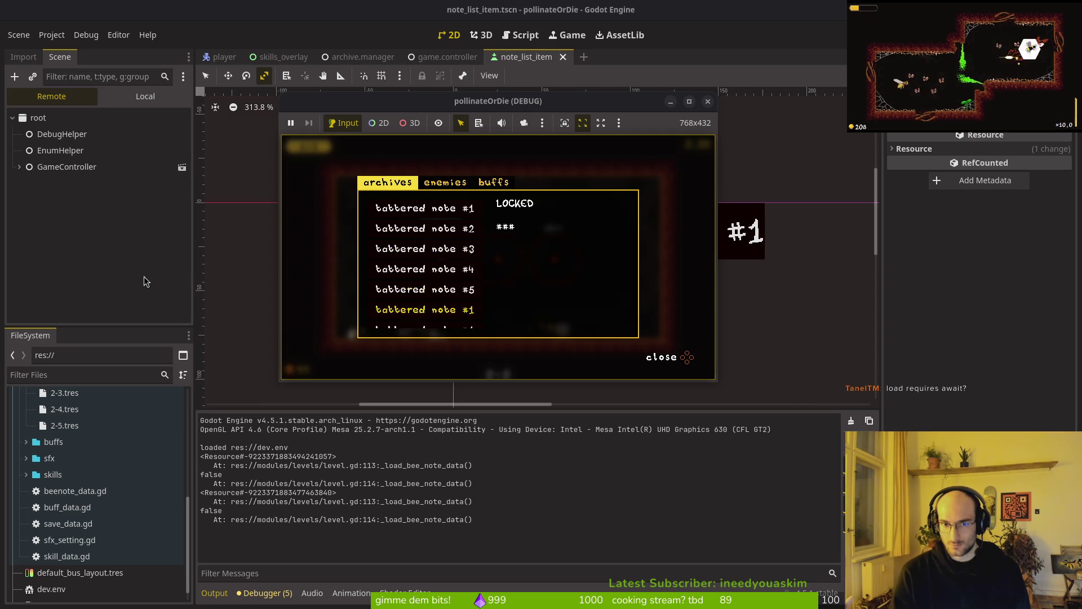
Step: Recheck the archives notes after the 22.83 s run, then close the game window
key("Down")
key("Down")
key("Down")
key("Escape")
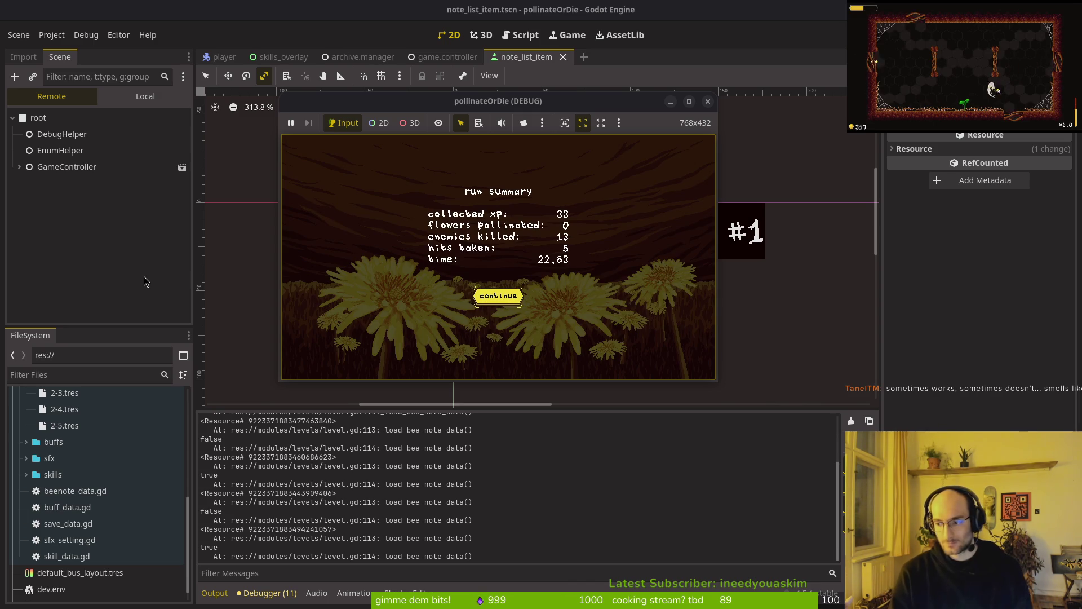
key("Return")
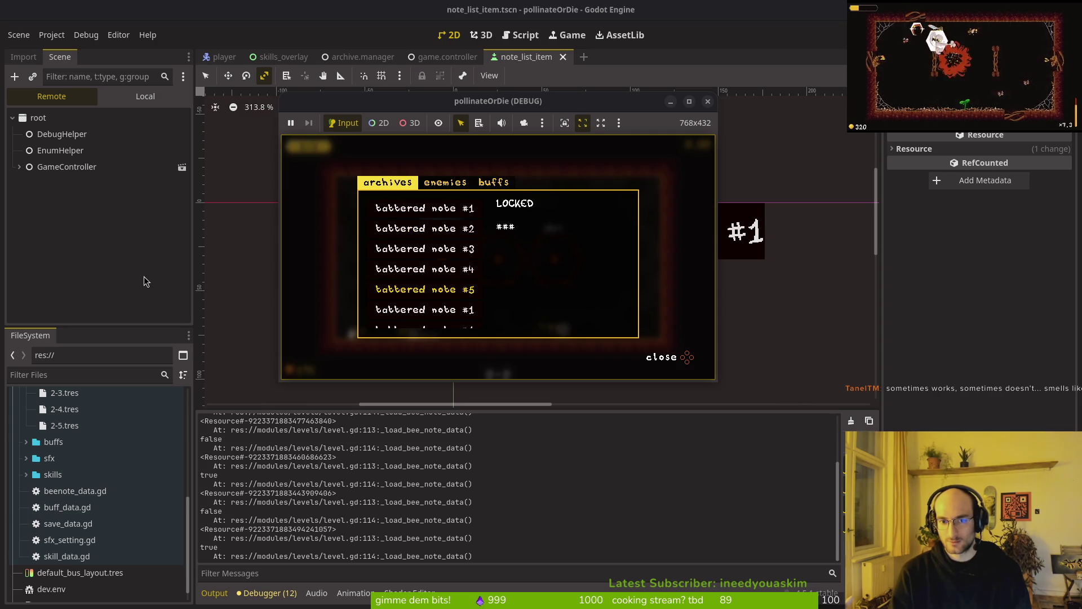
key("Down")
key("Escape")
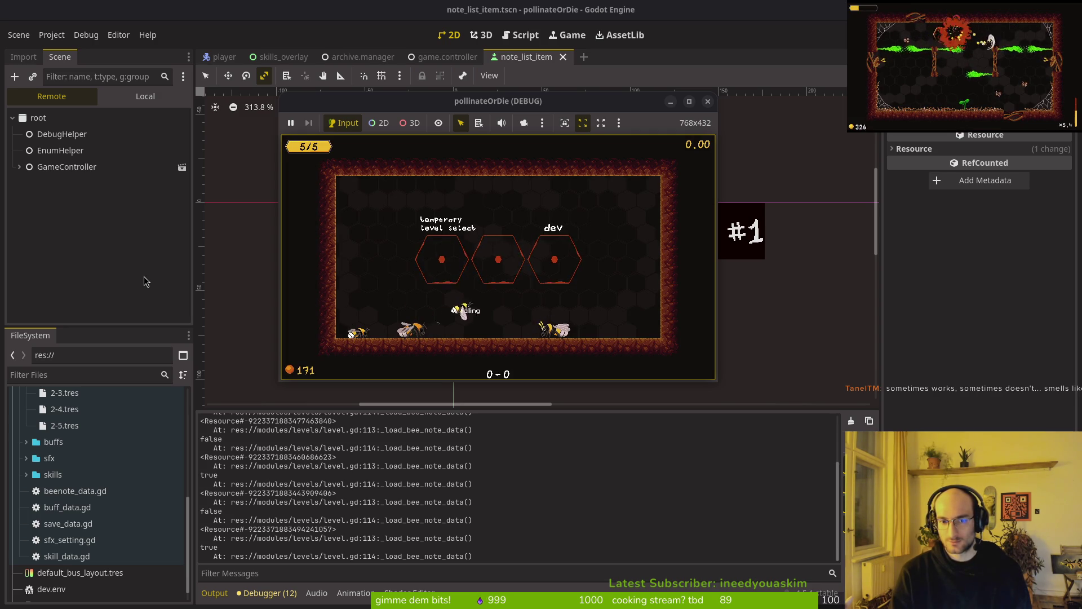
key("Left")
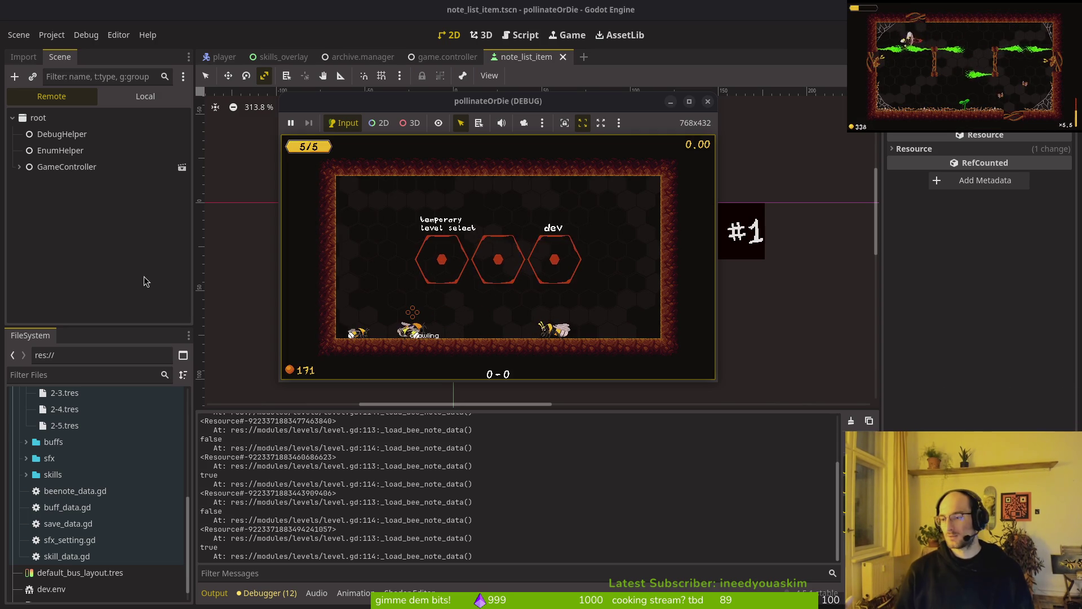
left_click(707, 101)
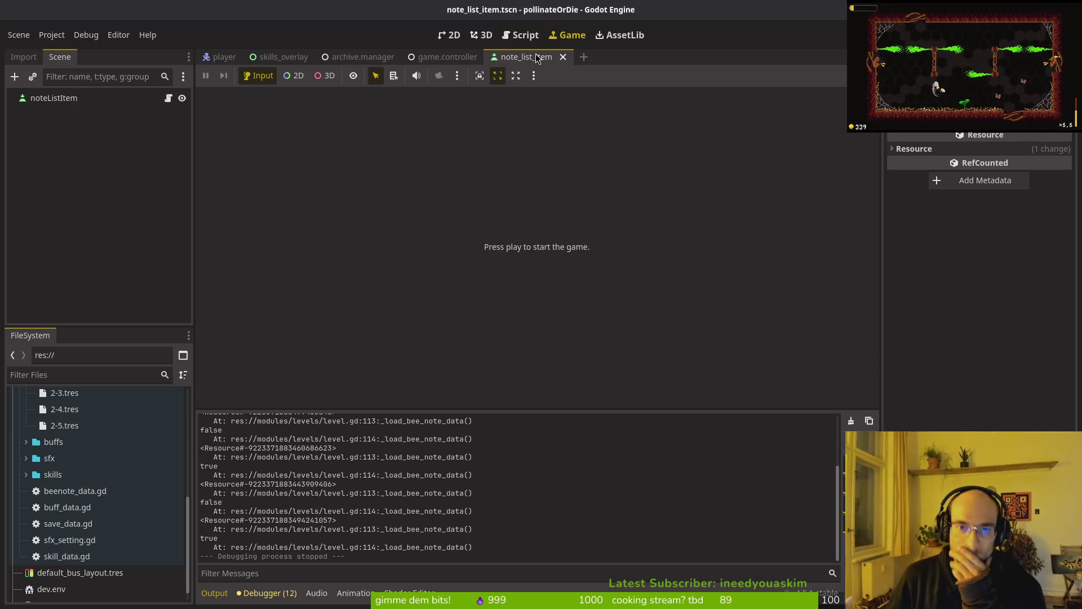
Step: Close the other scene tabs and dismiss the skill selection overlay, leaving skills_overlay open
key("ctrl+shift+w")
key("ctrl+shift+w")
key("ctrl+shift+w")
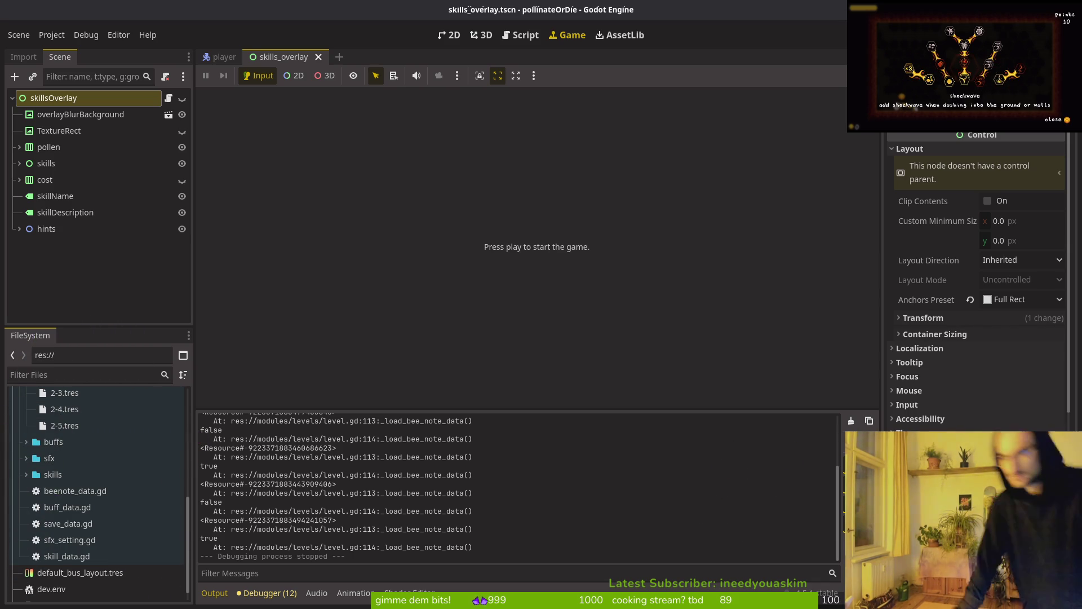
key("Escape")
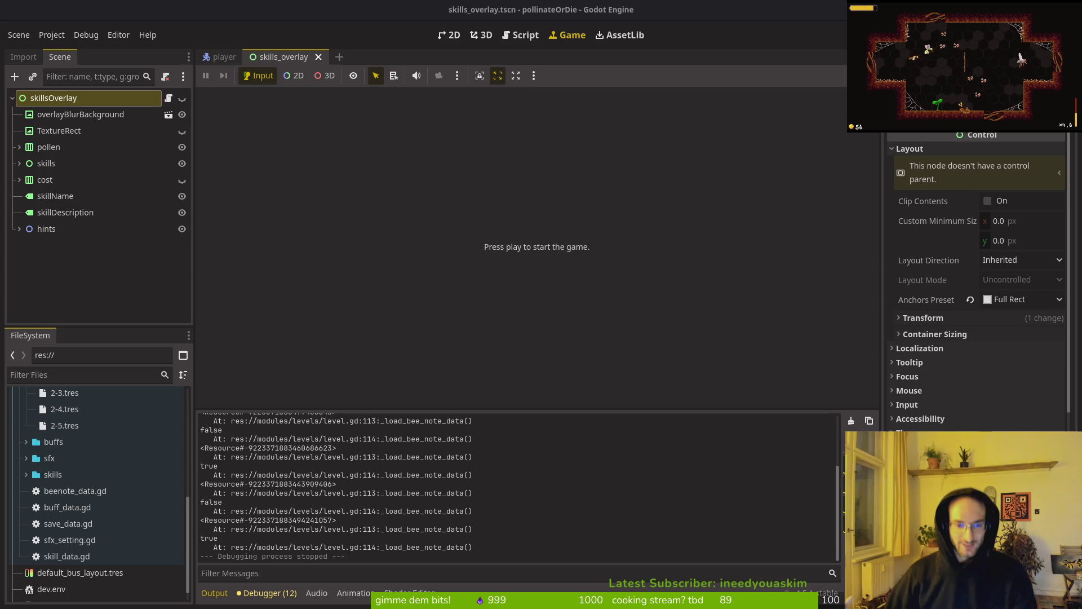
Step: Close the skills_overlay scene tab and launch Aseprite from the app launcher
middle_click(283, 57)
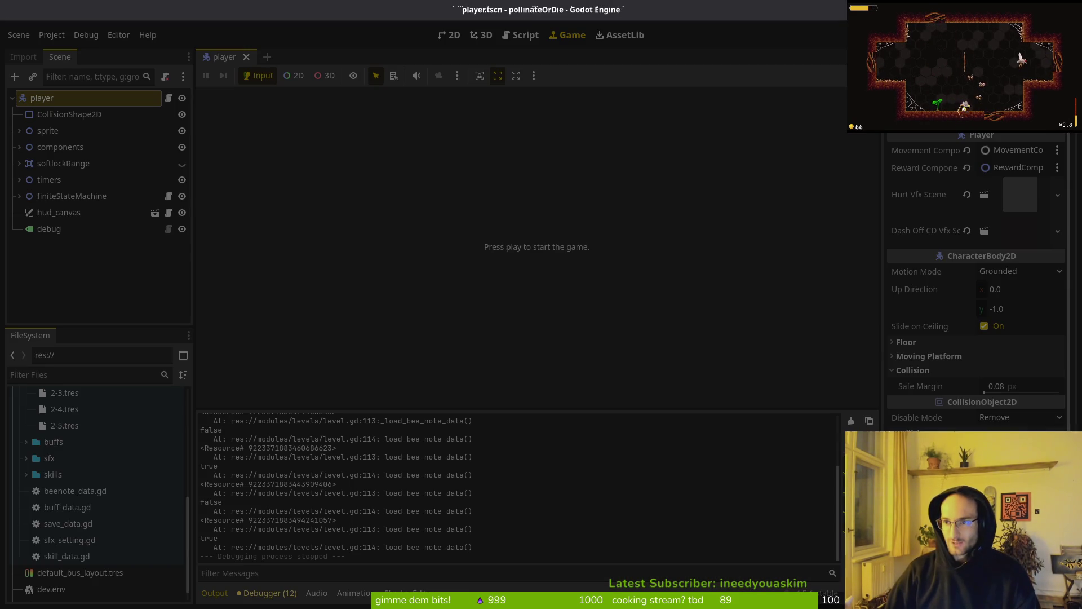
type("aseprite")
key("Return")
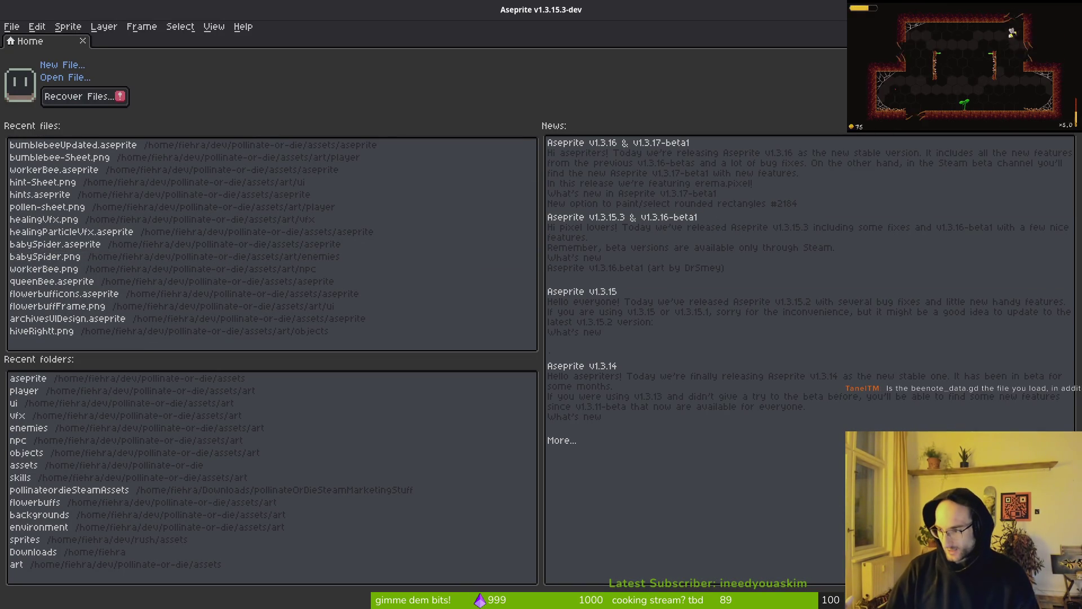
key("ctrl+q")
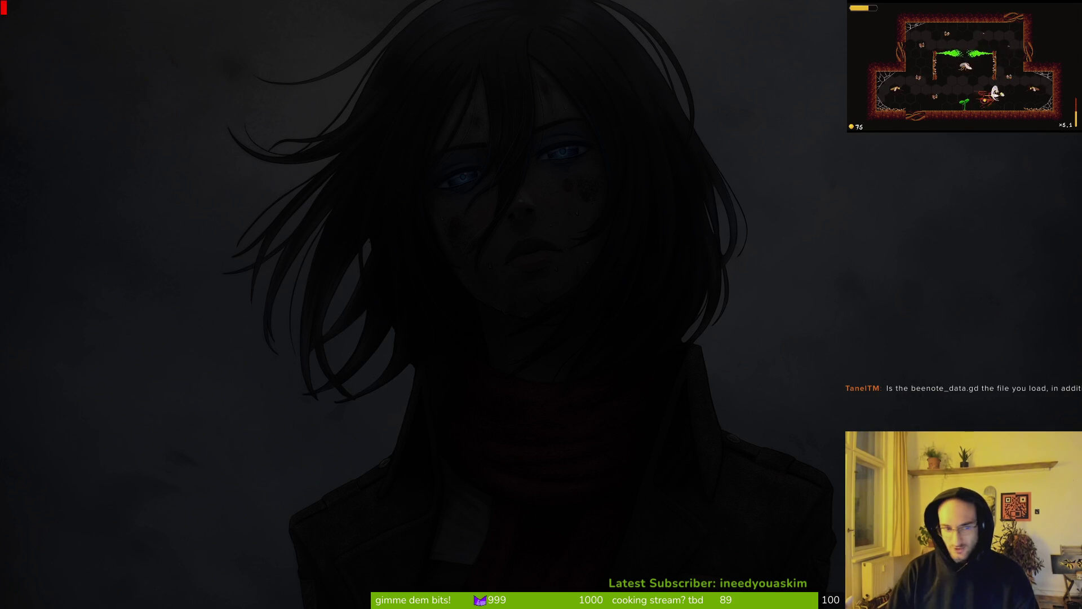
Step: Open resources/beenote_data.gd and go to its unlocked: bool export
type("bee")
key("Return")
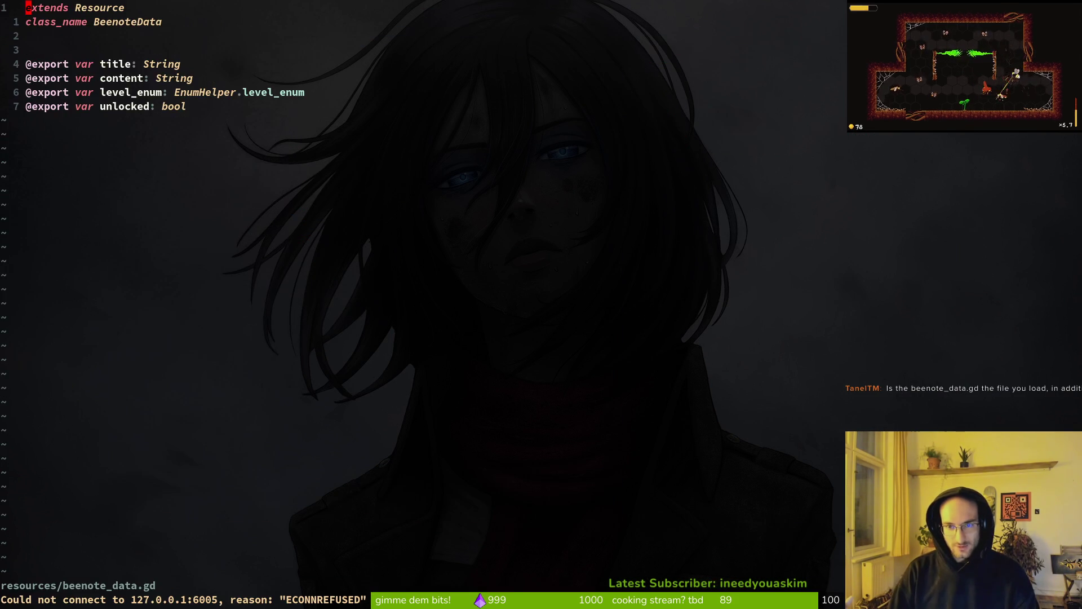
left_click(189, 108)
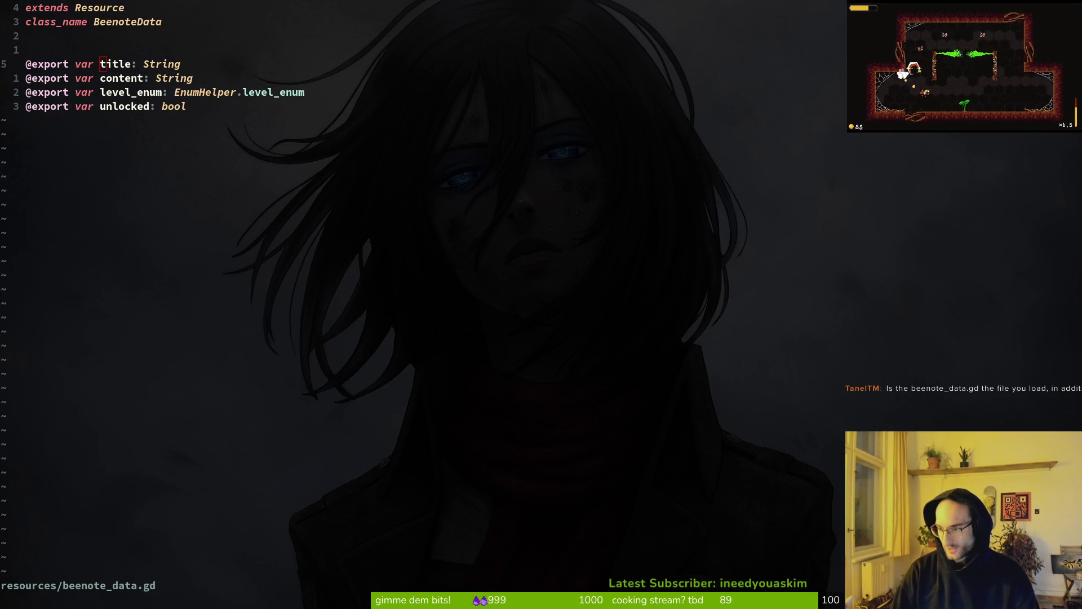
Step: Select the whole file, save beenote_data.gd with :w and return to Aseprite
key("super")
key("super")
key("g")
key("g")
key("v")
key("G")
key("$")
left_click(128, 56)
type("G$:w")
key("Return")
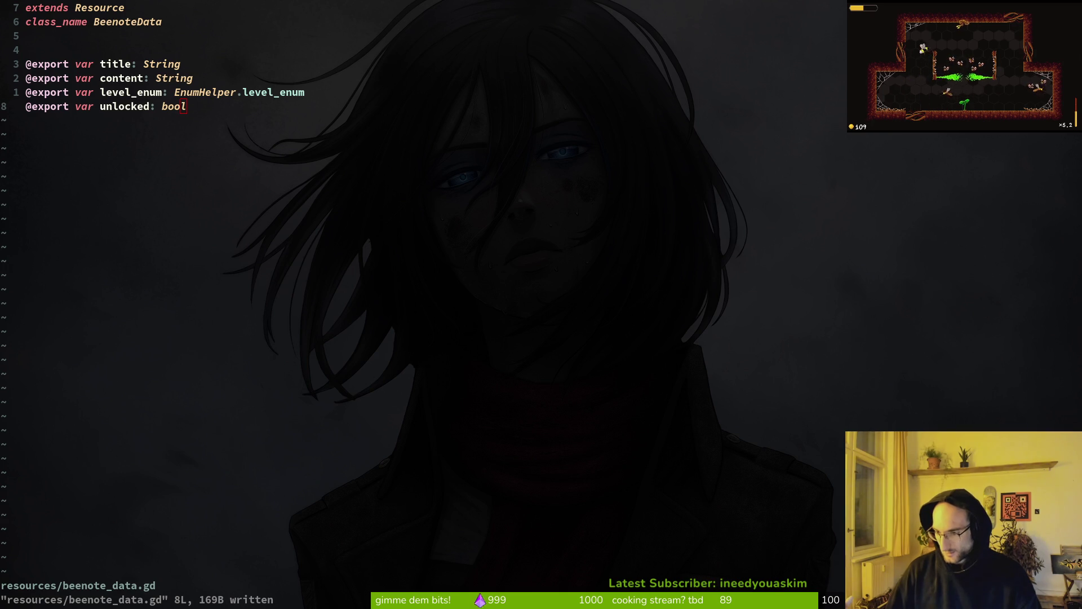
key("super+Right")
key("super+Right")
key("super+Right")
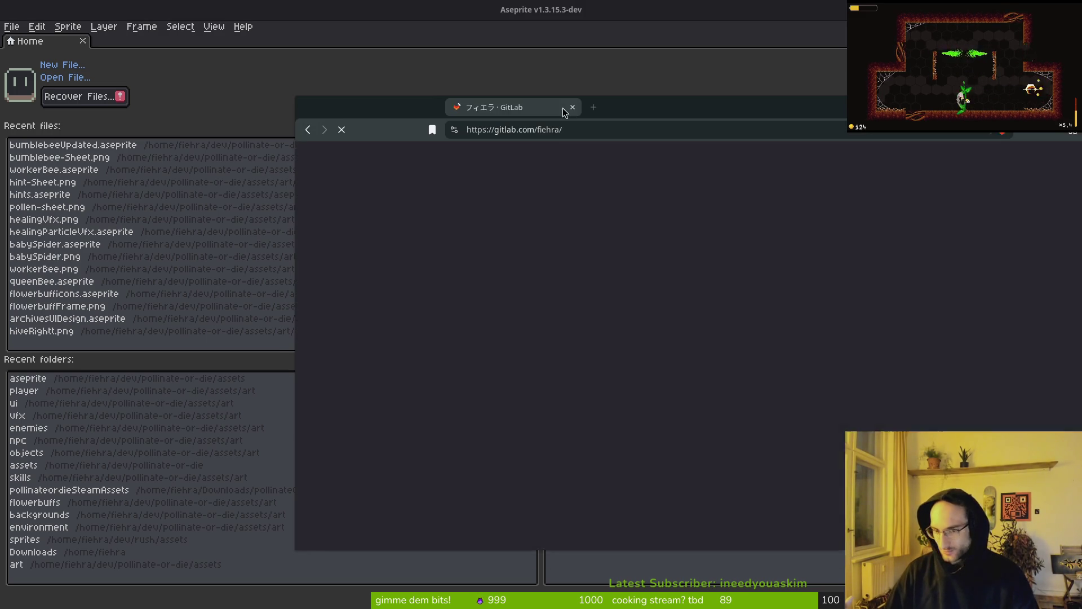
Step: Show the pollinate or die issue list maximized and open issue #688 'write down no hit notes'
left_click_drag(507, 119, 251, 71)
left_click(419, 375)
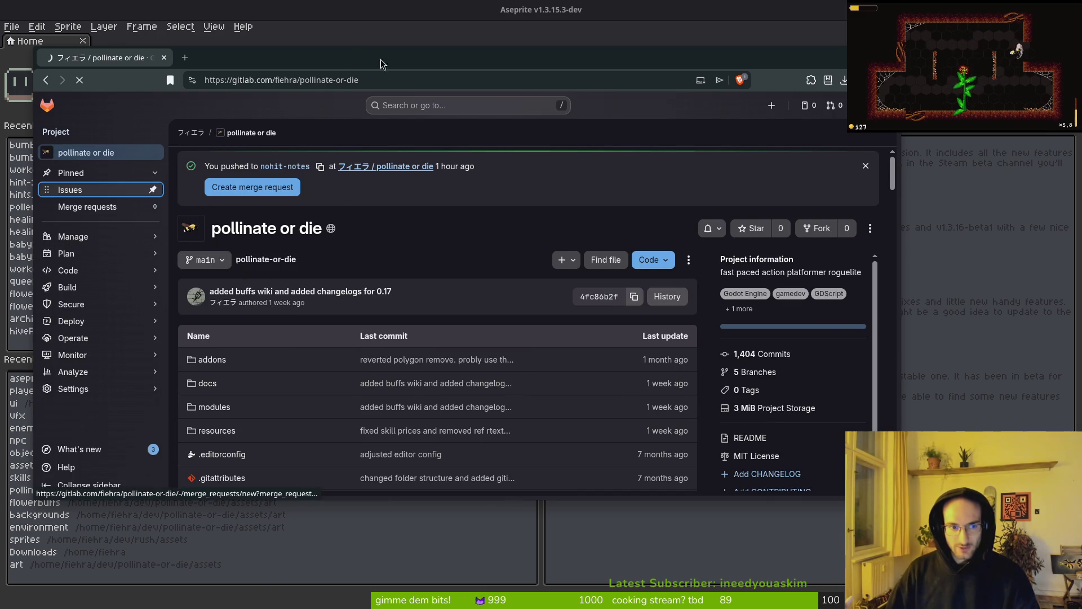
key("super+Up")
left_click(36, 143)
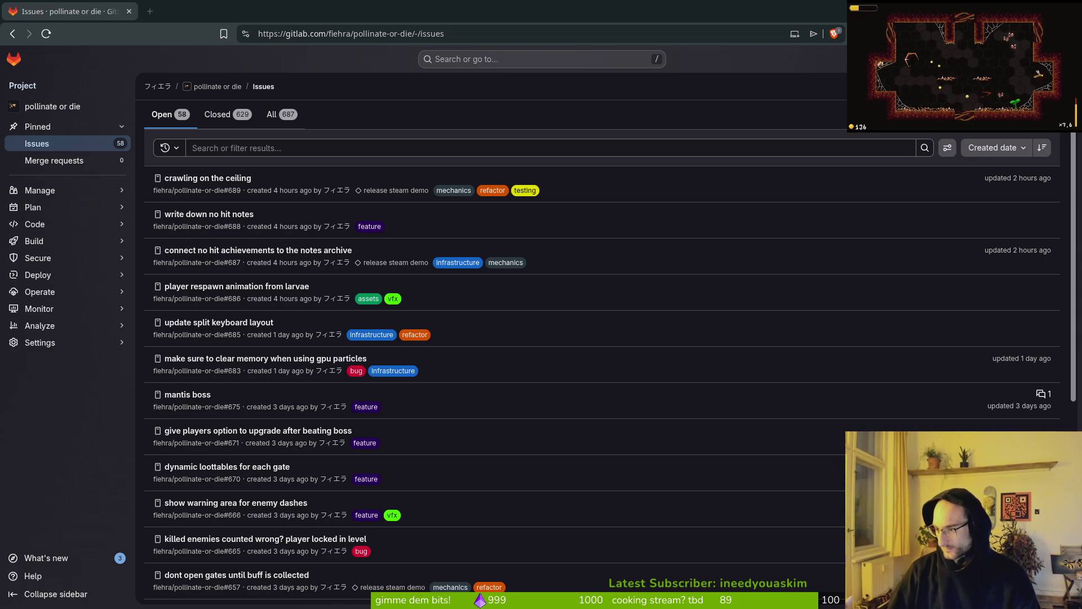
key("alt+Tab")
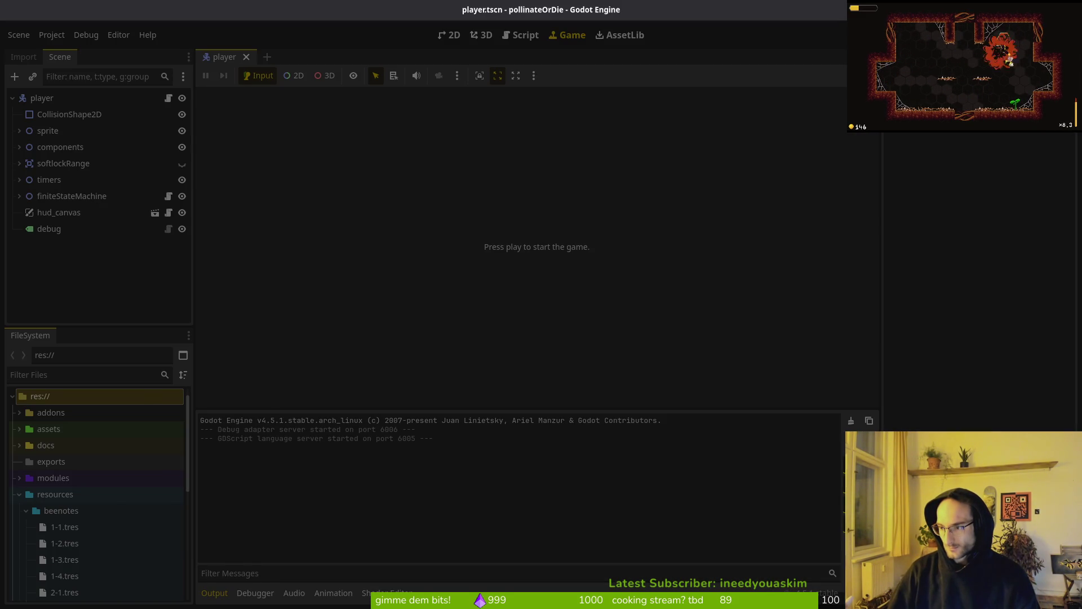
key("alt+Tab")
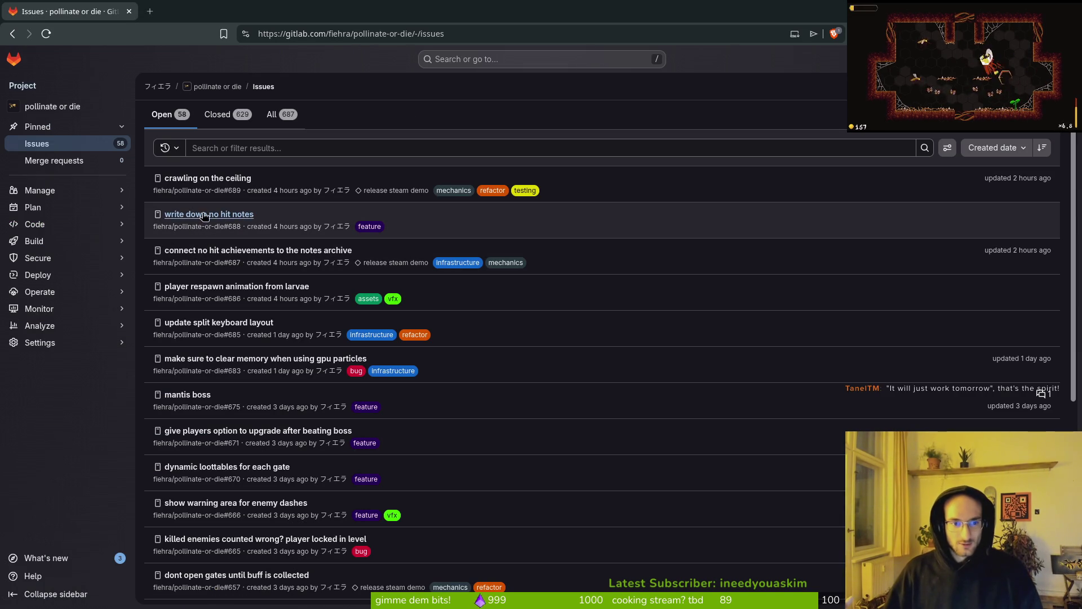
left_click(204, 214)
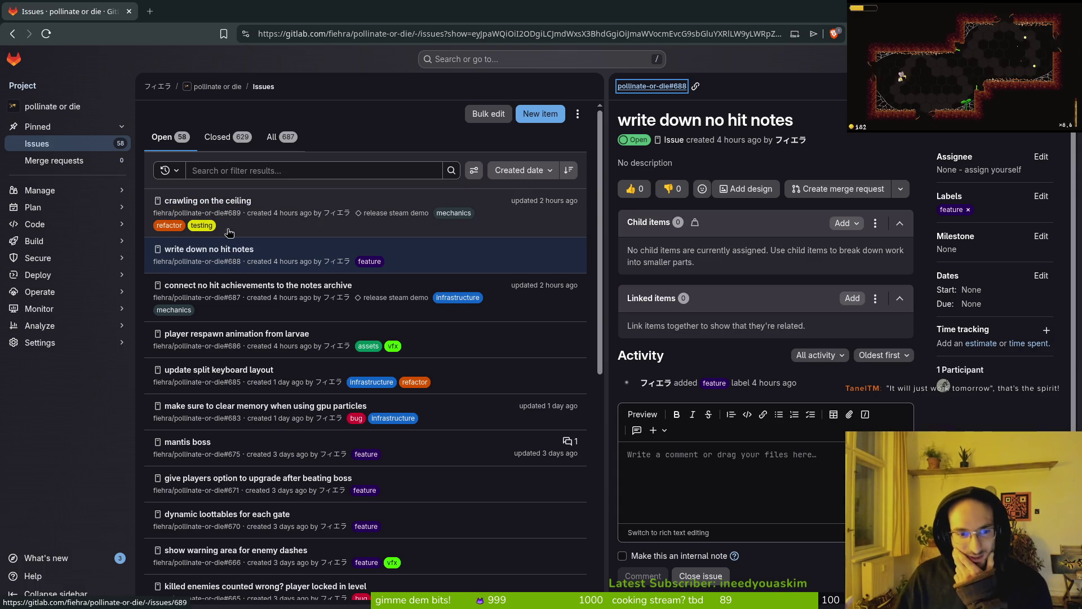
Step: View the connect no hit achievements issue, close it, scan the issue list, then show all windows
left_click(296, 294)
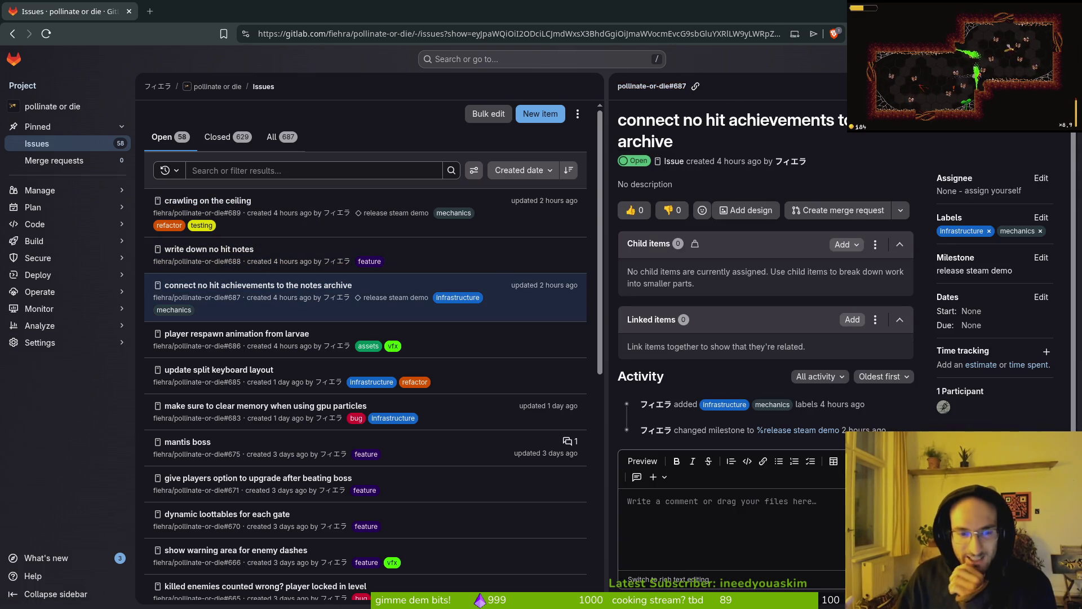
key("Escape")
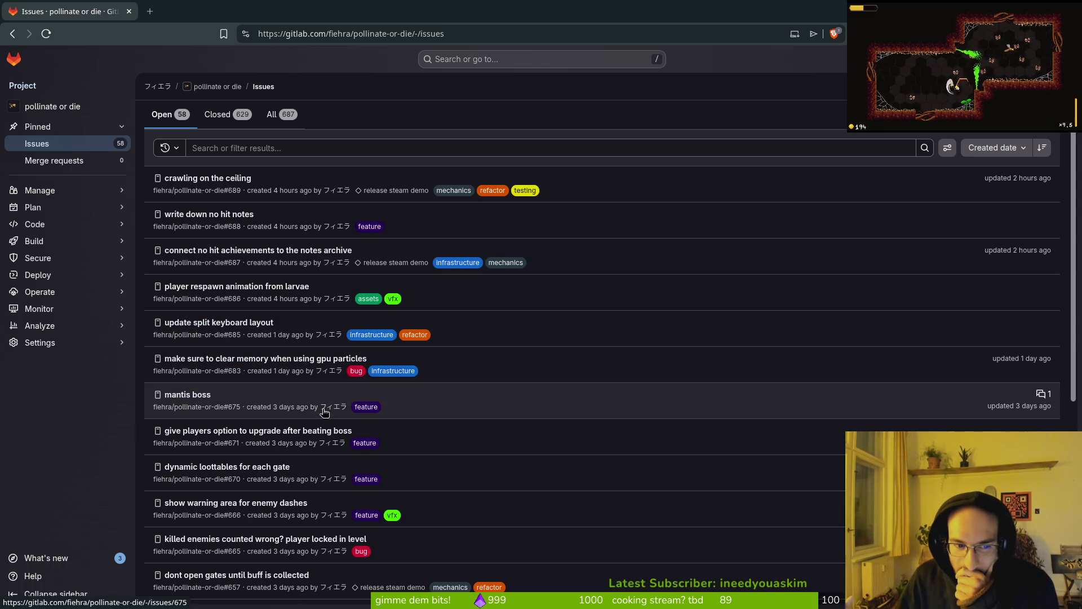
scroll(301, 437, "down", 4)
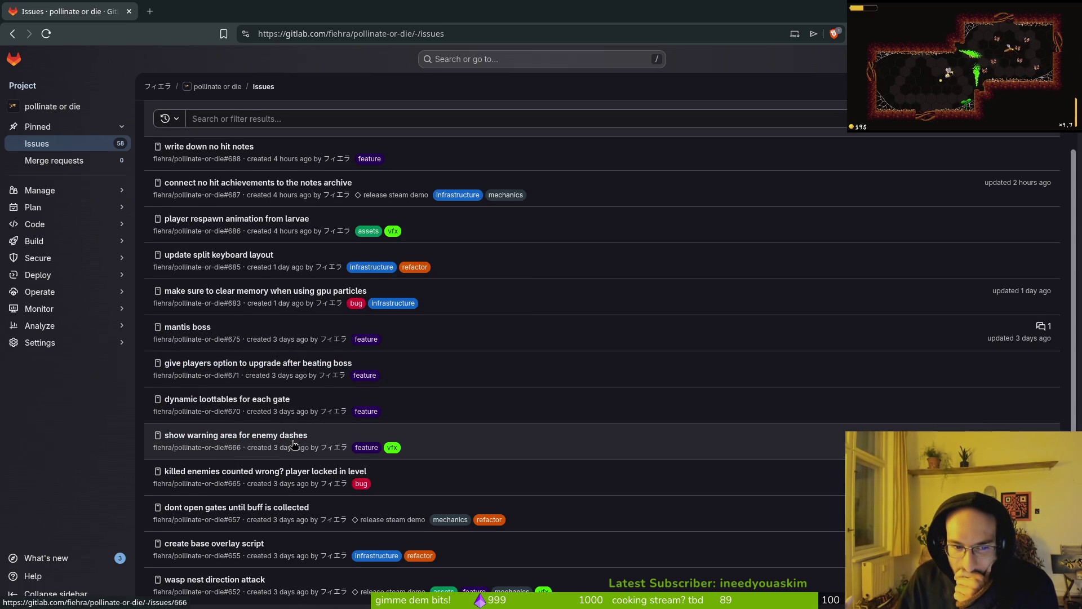
scroll(496, 451, "down", 2)
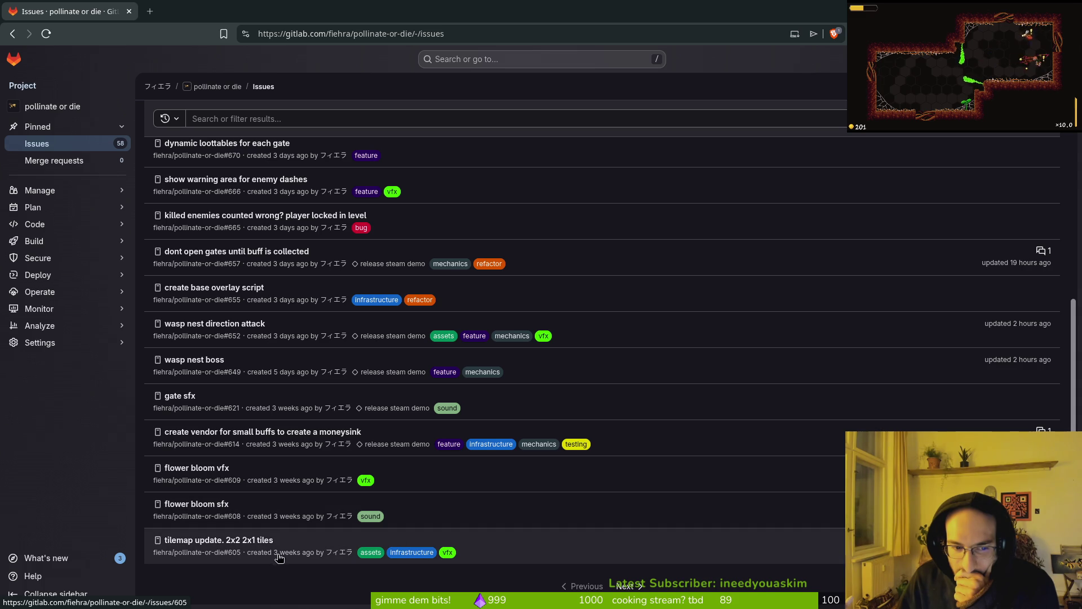
scroll(342, 350, "up", 1)
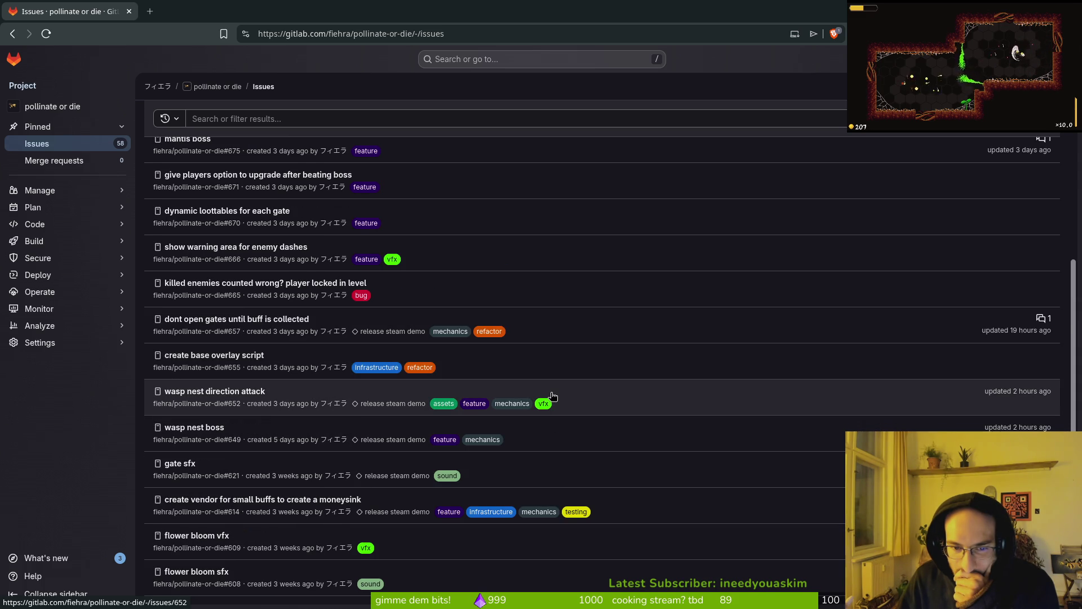
scroll(553, 396, "up", 1)
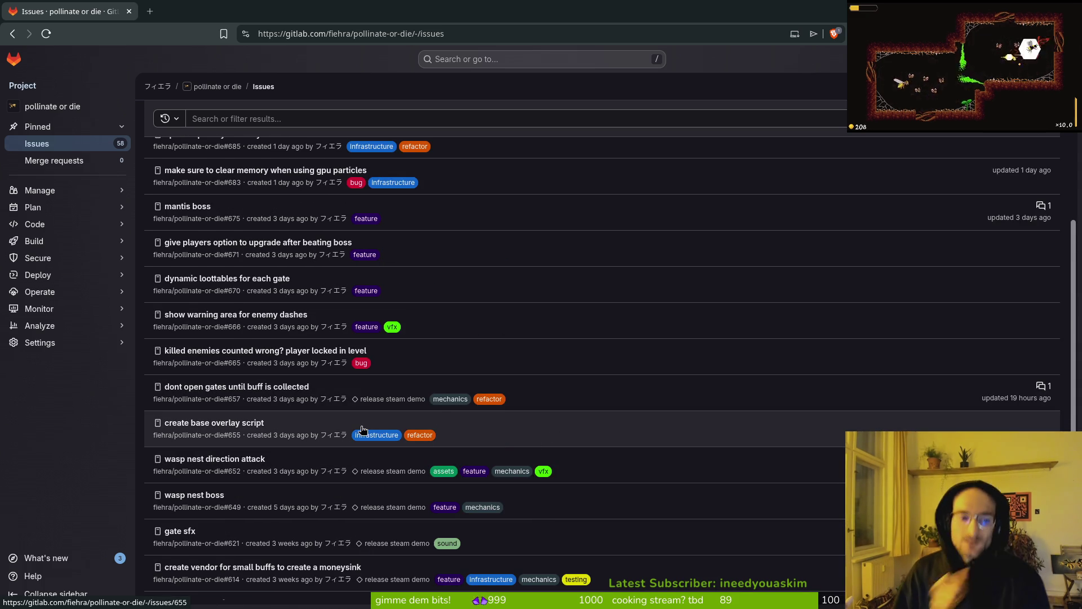
key("super+f")
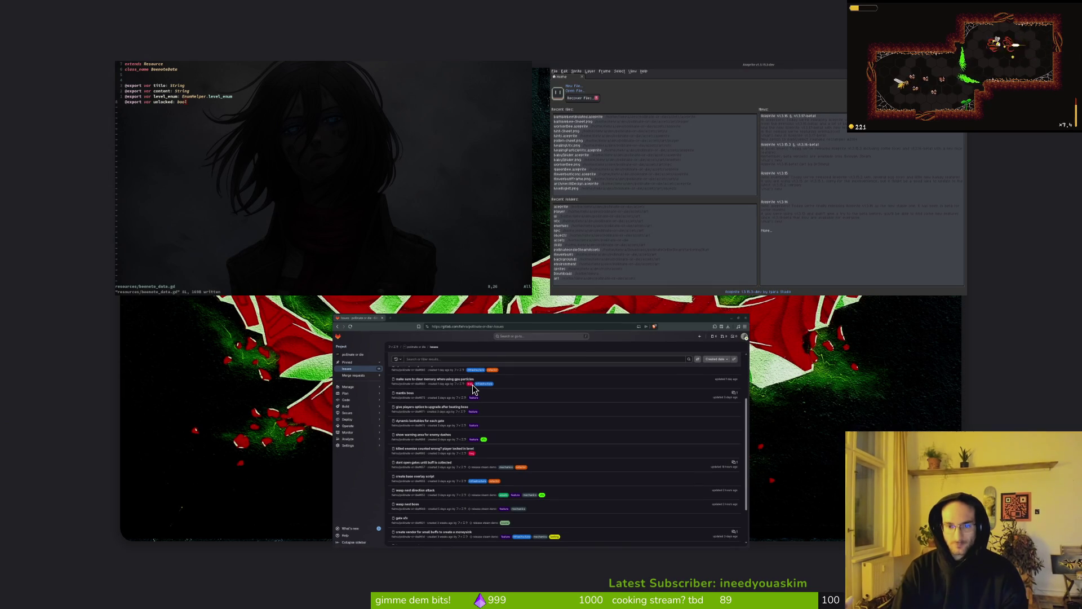
Step: Bring Aseprite forward and open waspHive.aseprite from the assets/aseprite folder
key("super+f")
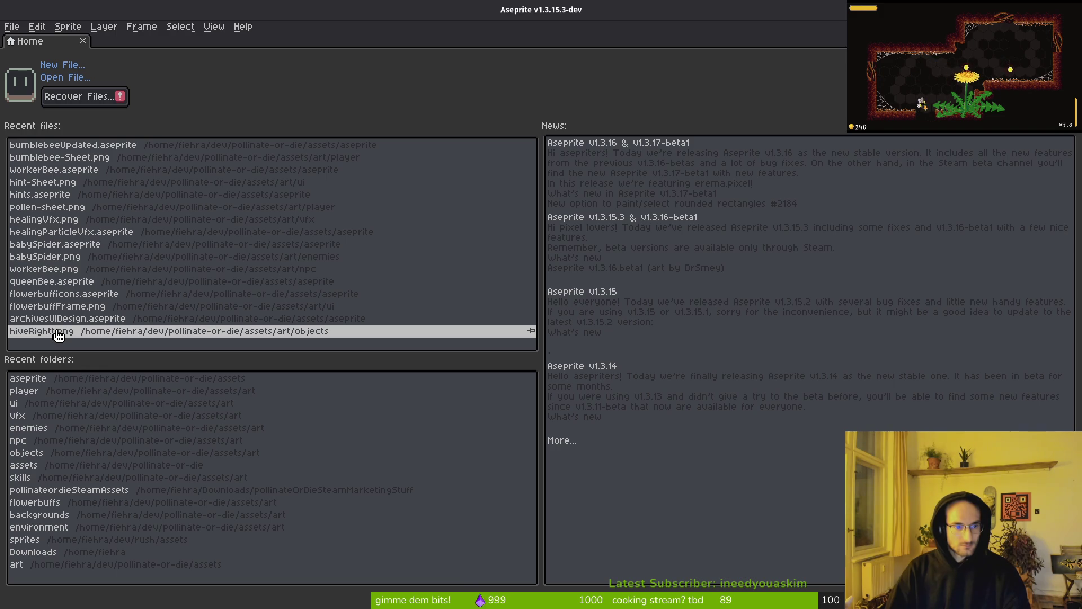
left_click(64, 77)
left_click(54, 55)
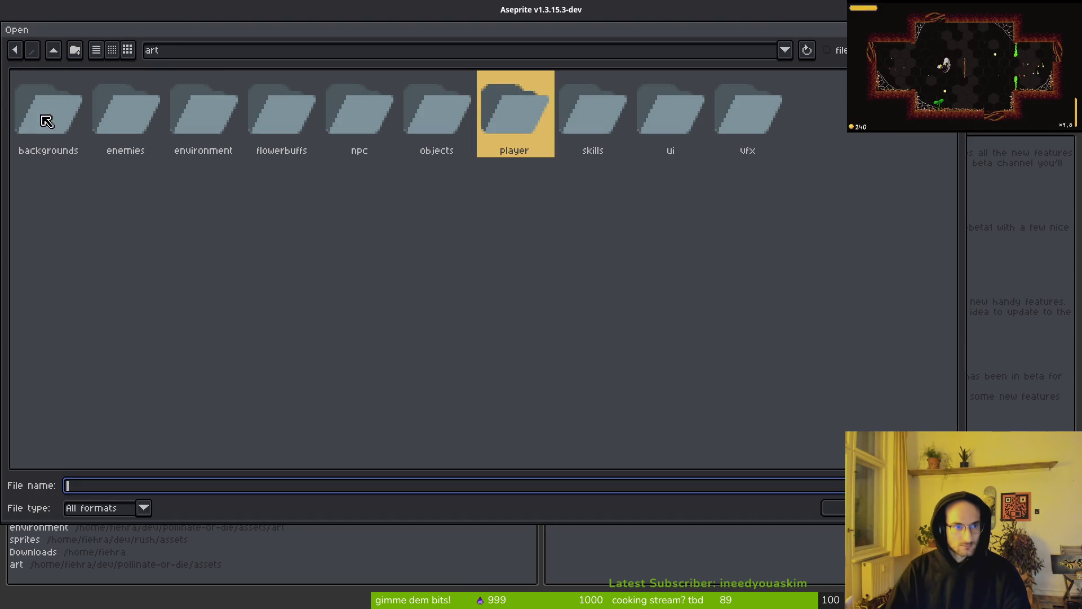
left_click(53, 50)
left_click(148, 101)
double_click(137, 117)
scroll(688, 316, "down", 10)
scroll(688, 343, "down", 5)
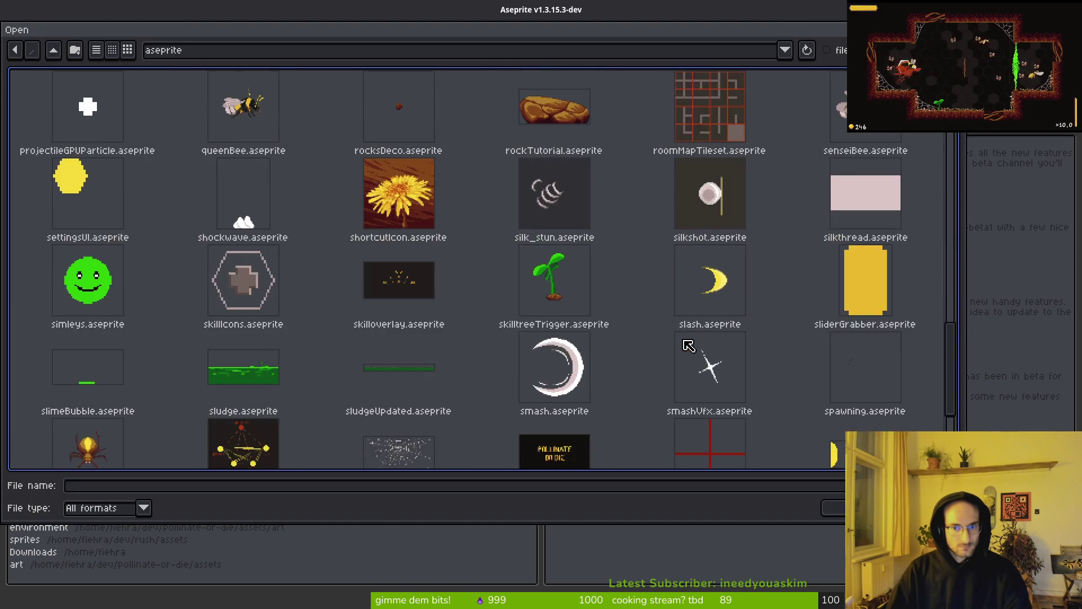
left_click(241, 434)
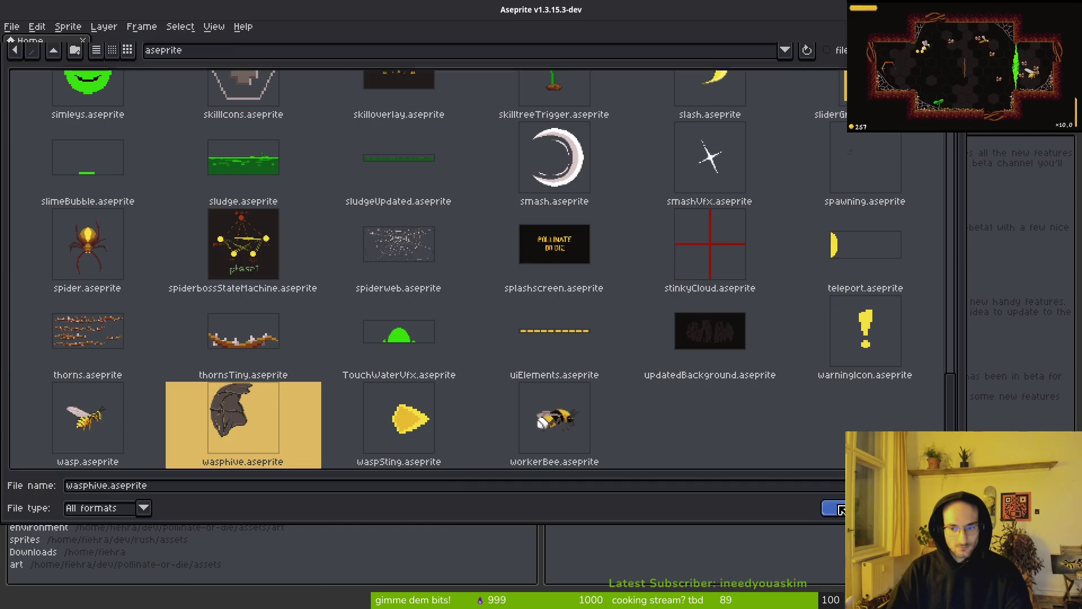
key("Return")
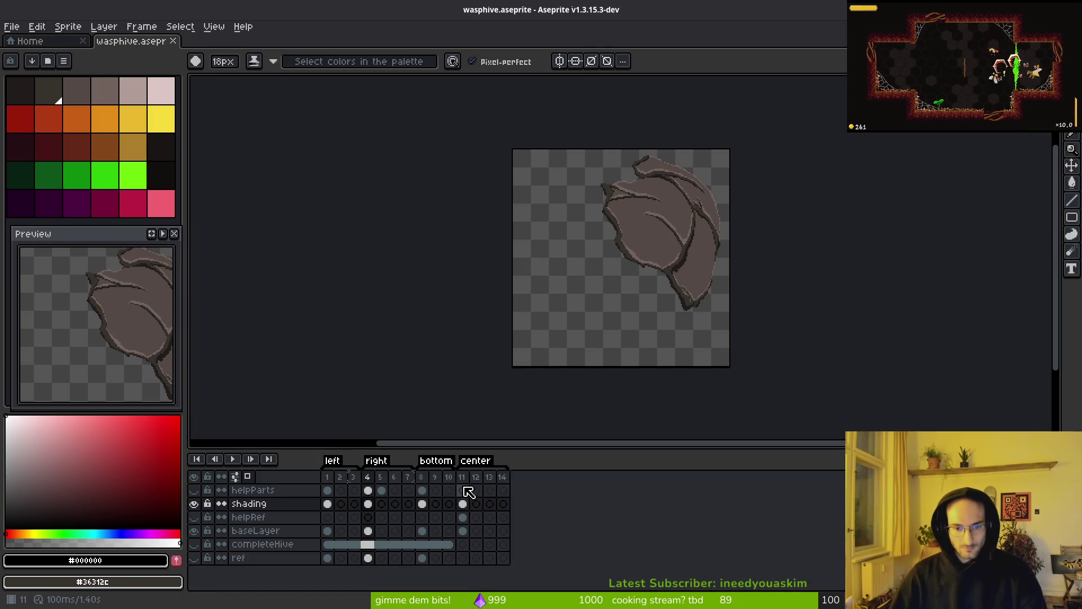
Step: Show frame 11 zoomed in and compare the hive with the shading layer hidden and shown
left_click(462, 491)
scroll(558, 252, "up", 4)
scroll(570, 249, "down", 1)
scroll(570, 244, "up", 2)
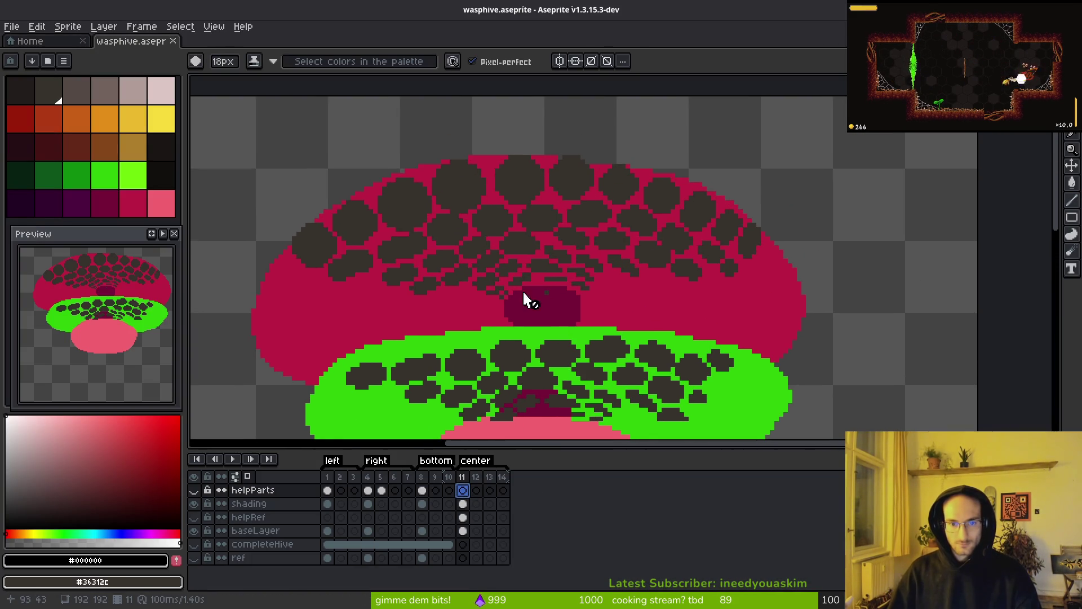
scroll(542, 299, "down", 3)
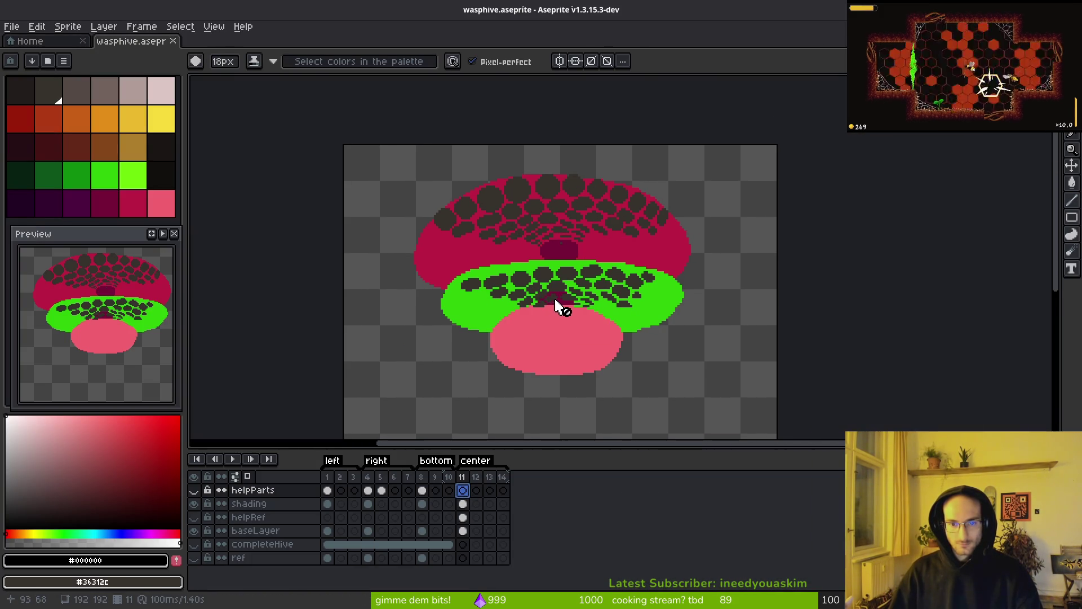
scroll(569, 270, "up", 3)
scroll(567, 248, "up", 2)
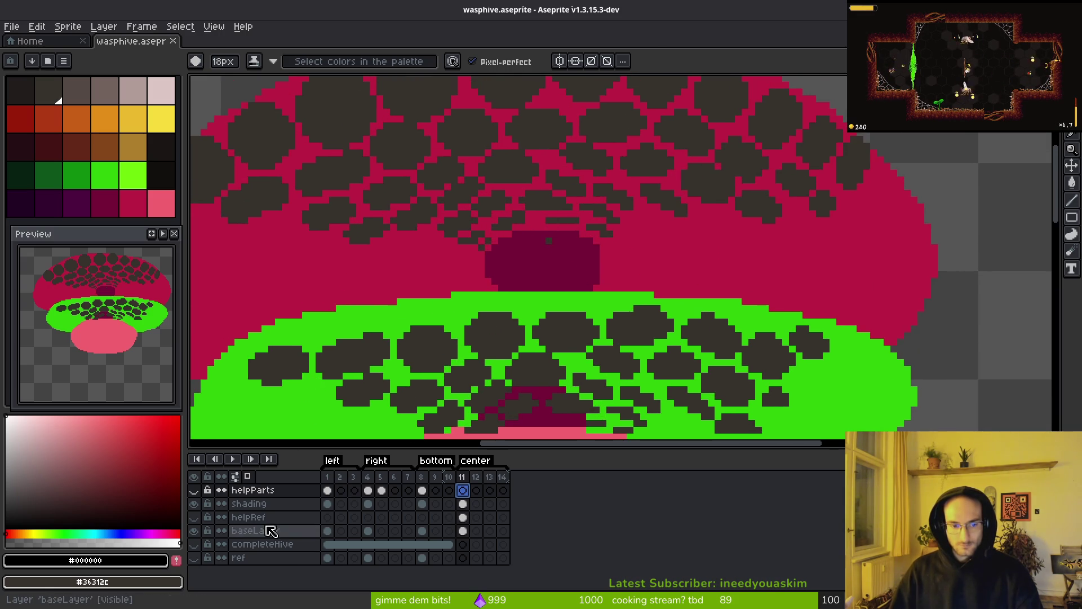
left_click(194, 504)
left_click(195, 504)
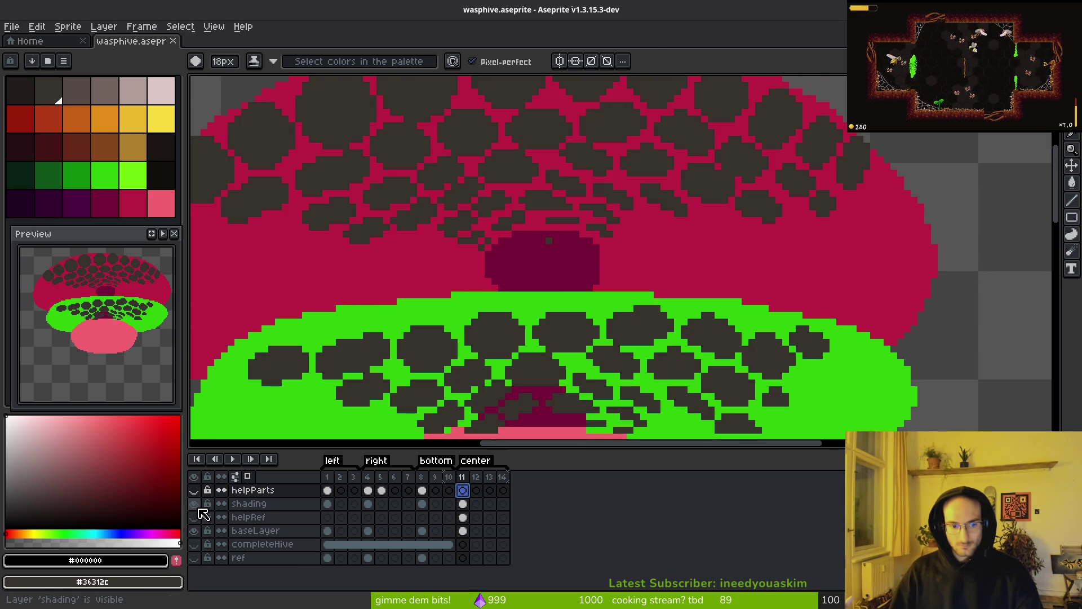
left_click(197, 505)
left_click(196, 505)
Step: On the shading layer's frame 11 cel, undo the stray dab and sample dark colour #36312c
left_click(463, 503)
left_click(658, 346)
key("ctrl+z")
key("i")
left_click(607, 203)
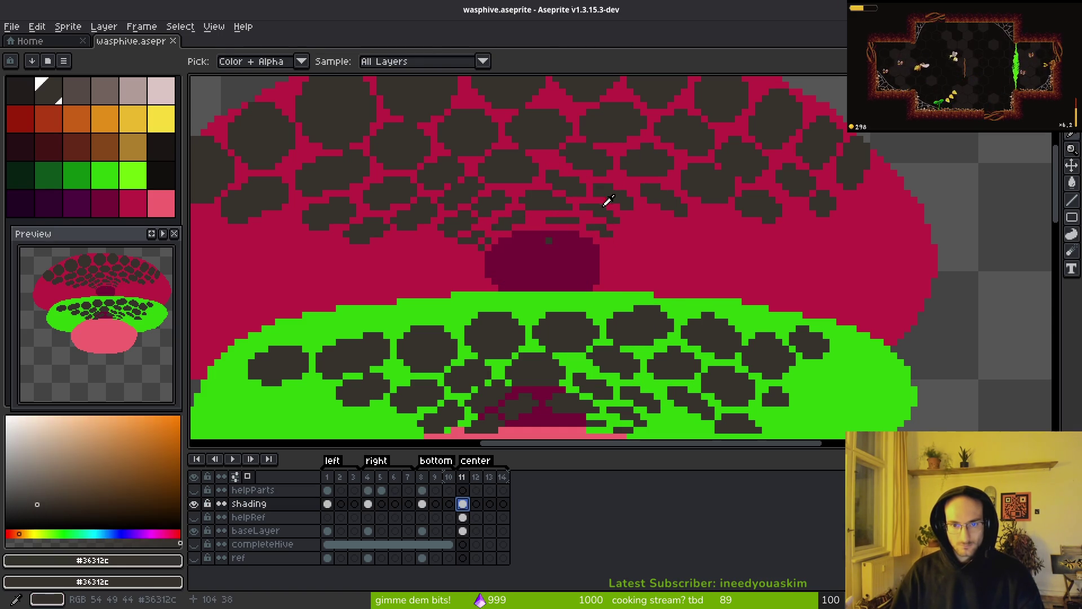
Step: Sample the maroon patch as the second colour and cover the stray dark pixel with maroon
key("b")
right_click(550, 248, "alt")
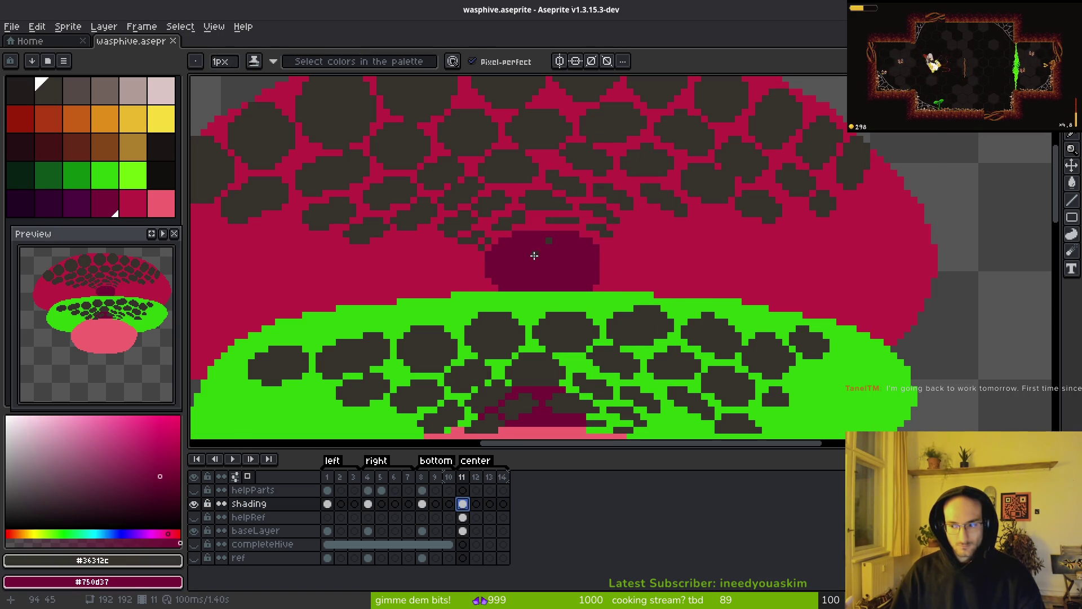
scroll(564, 254, "up", 7)
scroll(558, 256, "down", 1)
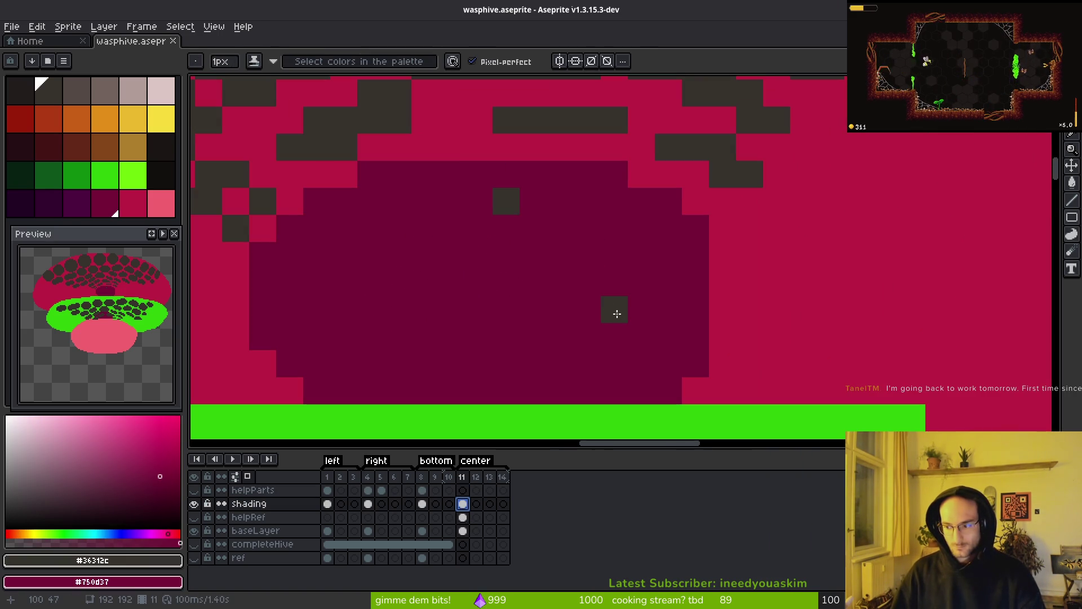
right_click(506, 201)
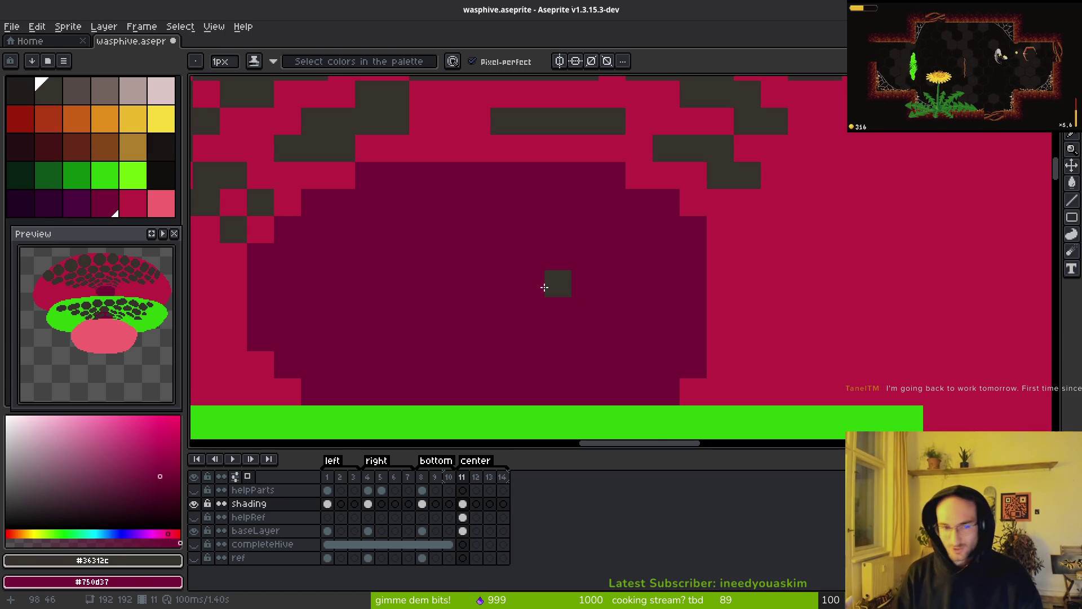
scroll(654, 354, "down", 7)
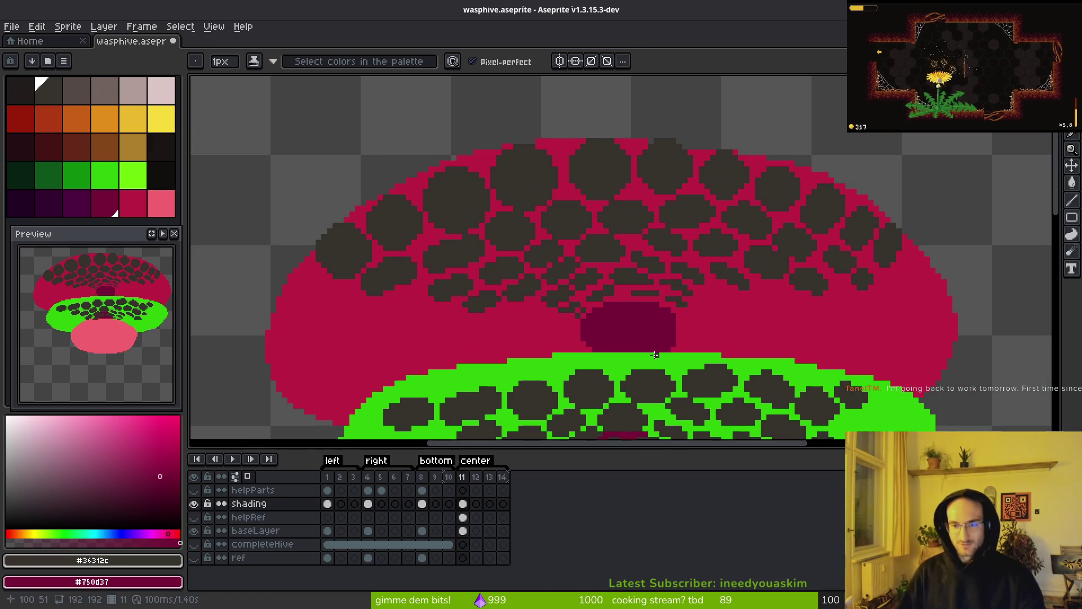
scroll(682, 288, "up", 2)
scroll(610, 238, "up", 4)
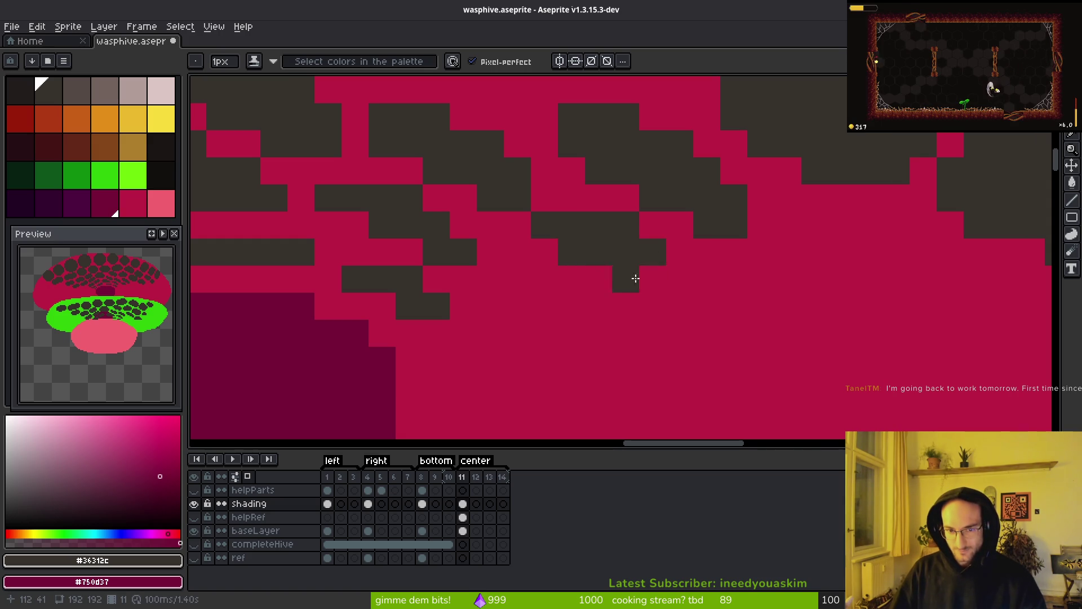
scroll(709, 317, "down", 6)
scroll(684, 310, "up", 3)
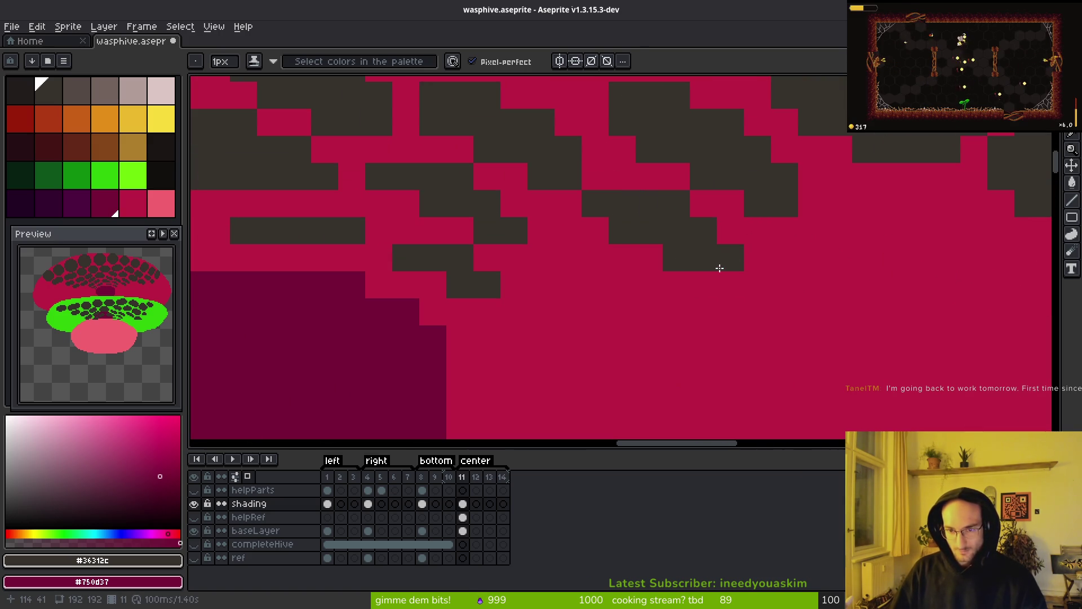
scroll(801, 372, "down", 3)
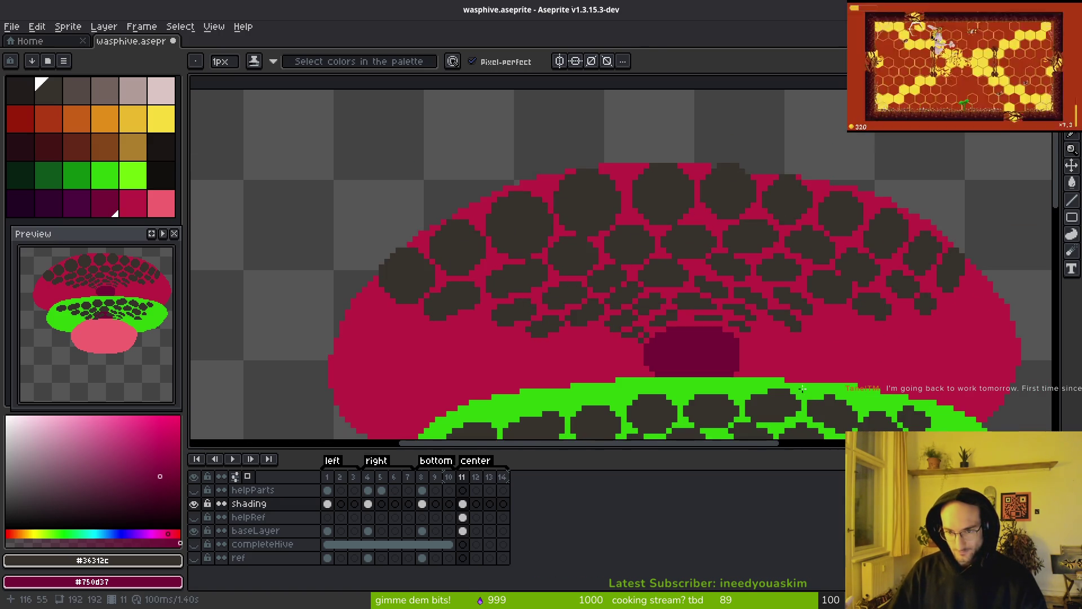
scroll(699, 321, "up", 3)
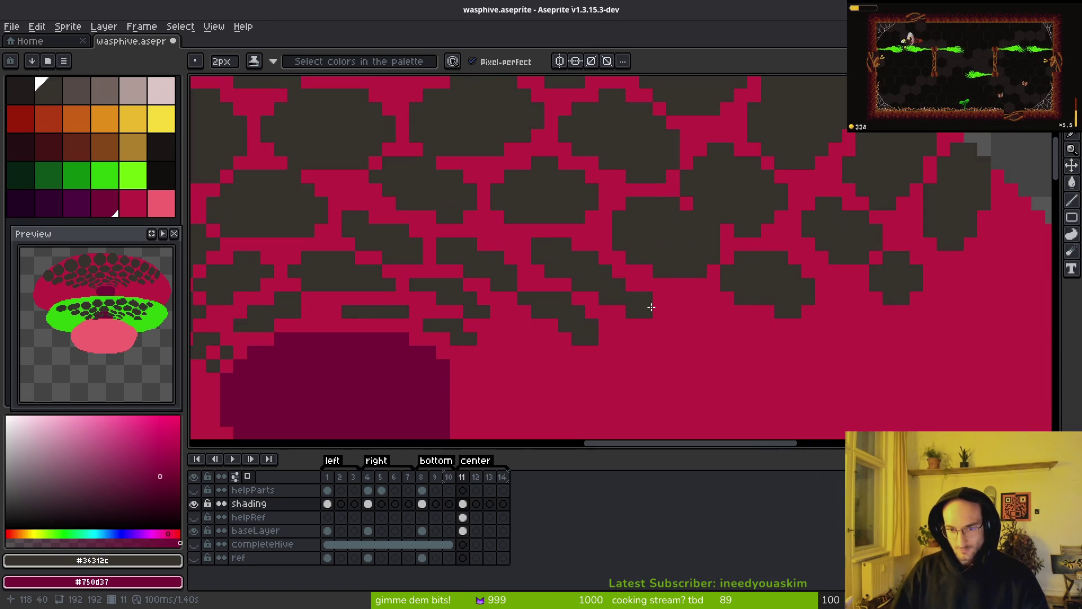
Step: Enlarge the pencil brush to 4px and undo the last pencil stroke
key("plus")
key("plus")
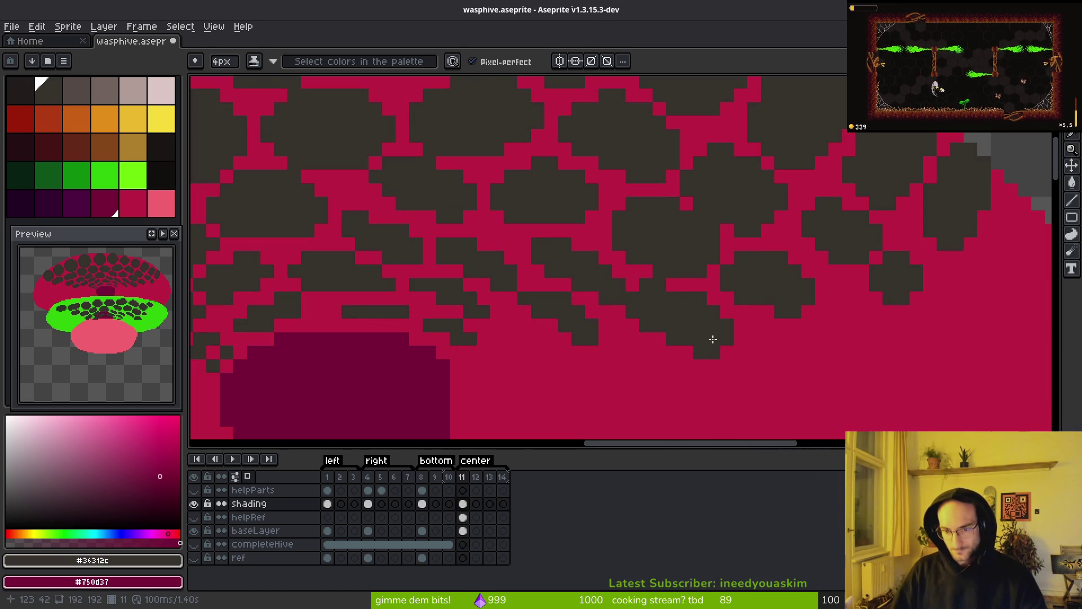
scroll(723, 340, "down", 3)
key("ctrl+z")
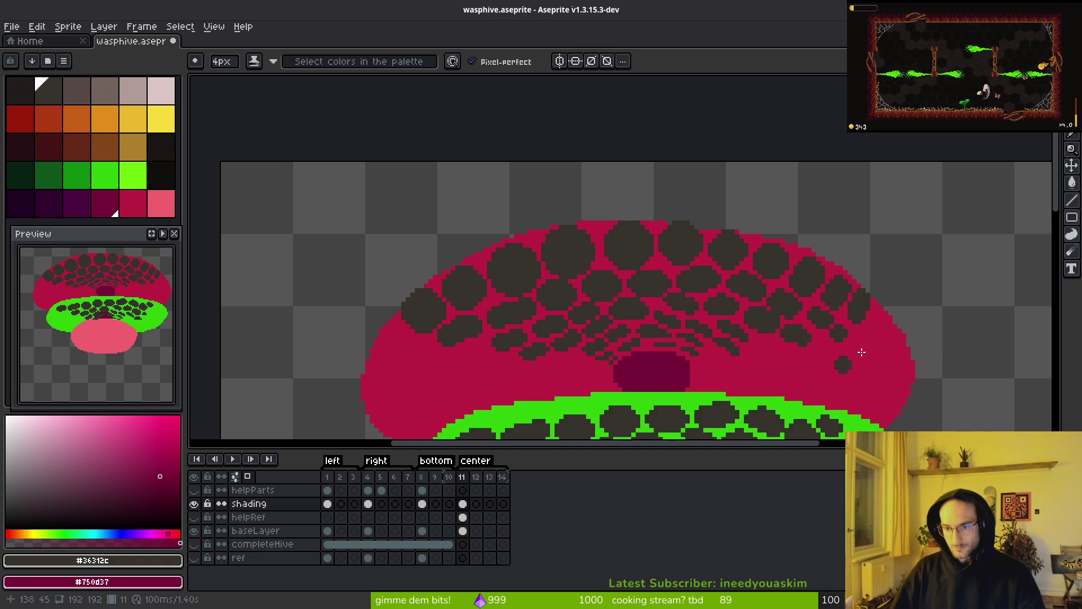
scroll(676, 221, "down", 2)
scroll(468, 265, "up", 2)
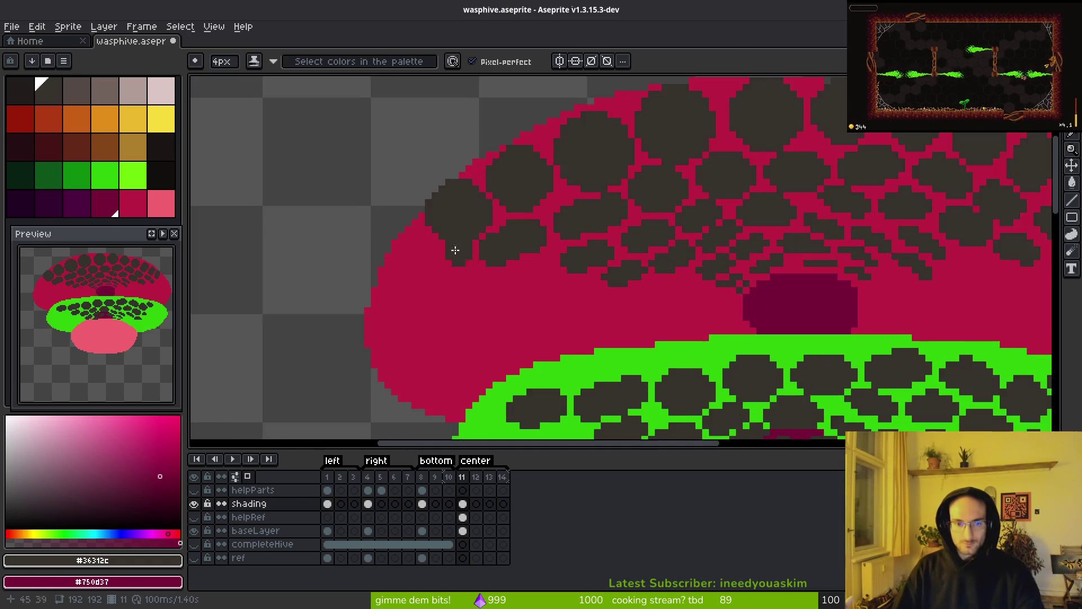
scroll(565, 266, "down", 2)
scroll(565, 266, "right", 4)
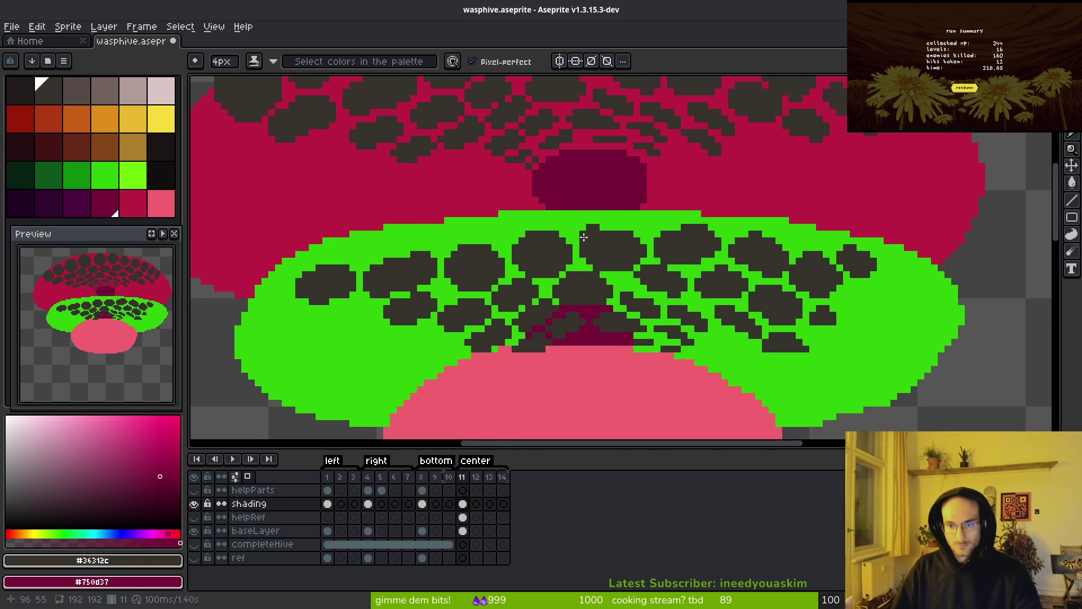
Step: Lasso the green band's dark cells, nudge them one pixel up and left, and commit
key("w")
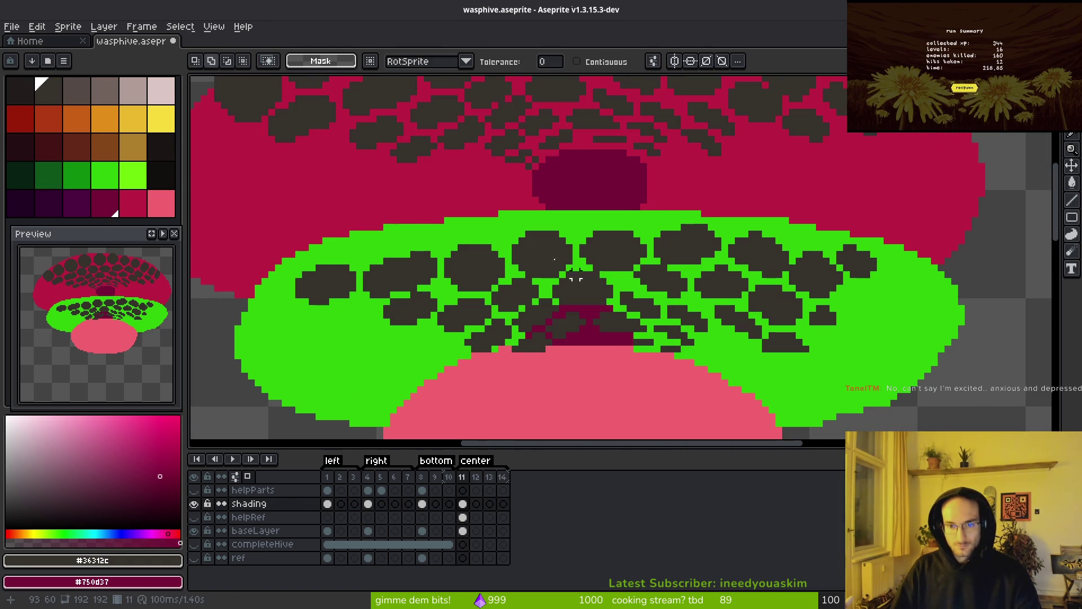
key("q")
mouse_move(849, 225)
left_mouse_down()
mouse_move(411, 200)
mouse_move(580, 388)
mouse_move(809, 187)
left_mouse_up()
key("Up")
key("Up")
key("Up")
key("Left")
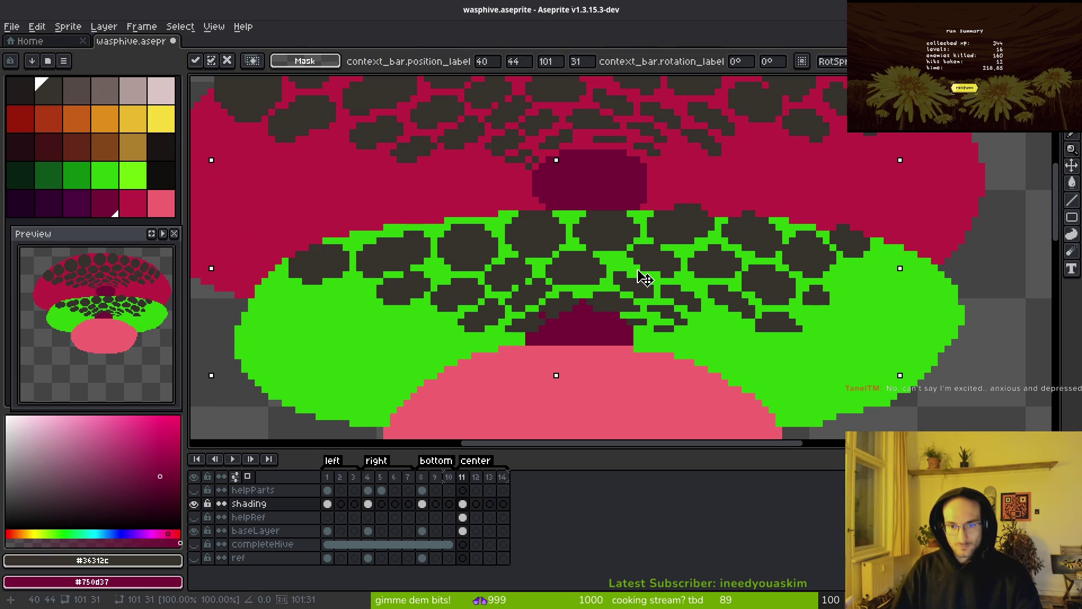
key("Return")
scroll(643, 278, "down", 3)
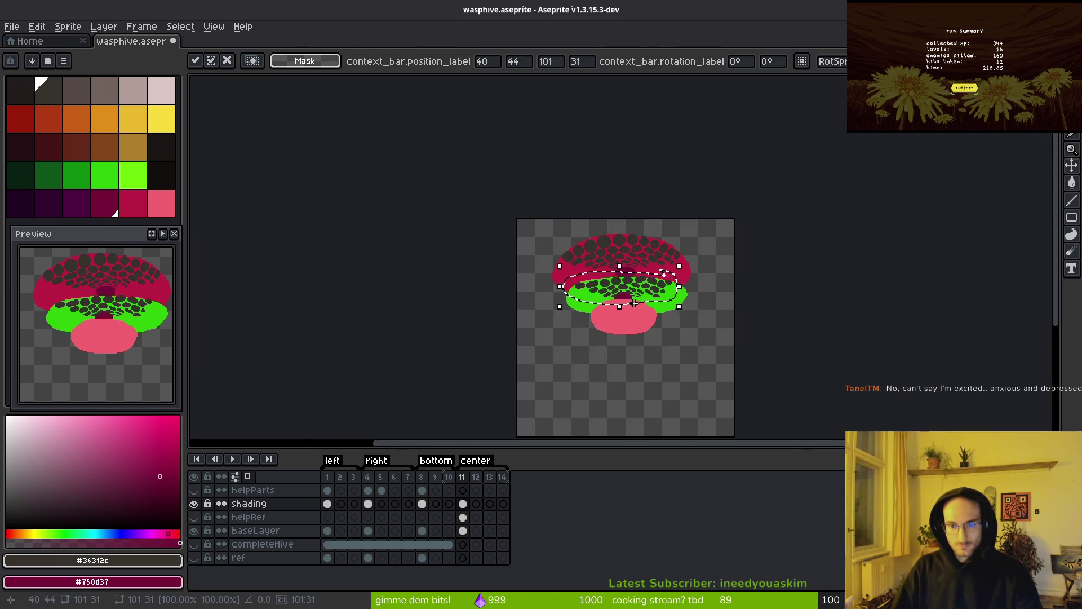
scroll(633, 287, "up", 3)
Step: Erase the dark pixels overlapping the maroon arch
key("e")
scroll(633, 287, "up", 1)
mouse_move(633, 287)
left_mouse_down()
mouse_move(645, 285)
mouse_move(618, 273)
mouse_move(585, 282)
mouse_move(538, 328)
left_mouse_up()
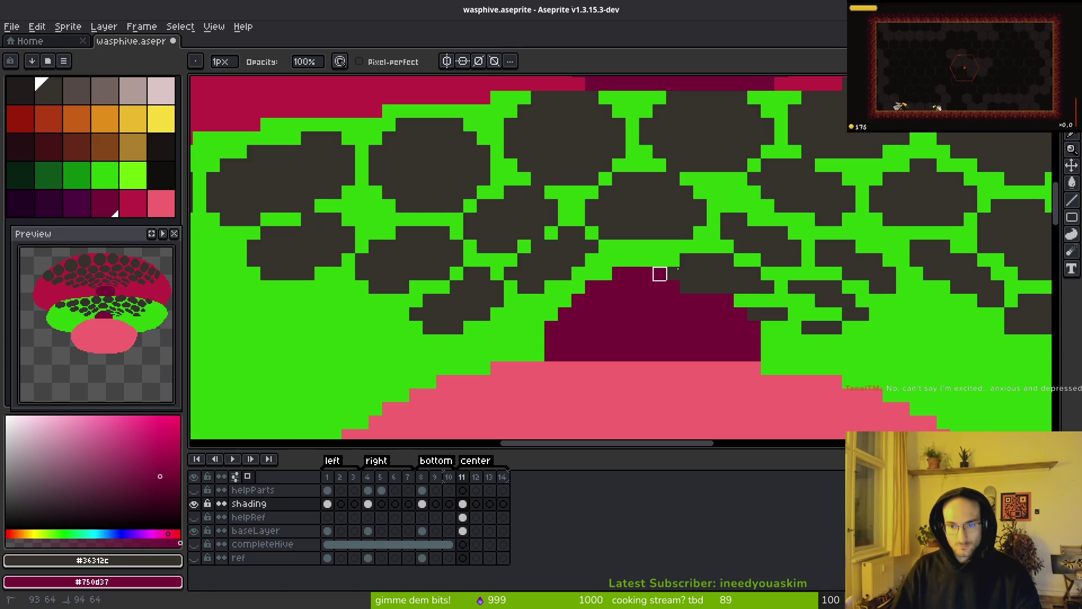
left_click_drag(646, 274, 660, 261)
mouse_move(768, 287)
left_mouse_down()
mouse_move(704, 282)
mouse_move(728, 301)
left_mouse_up()
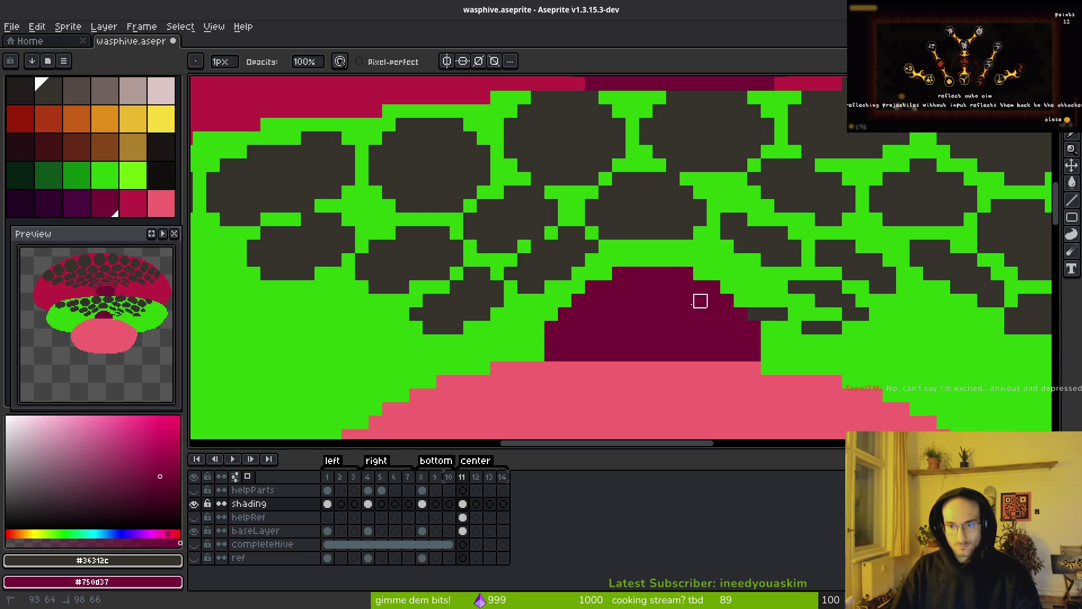
left_click_drag(822, 328, 768, 341)
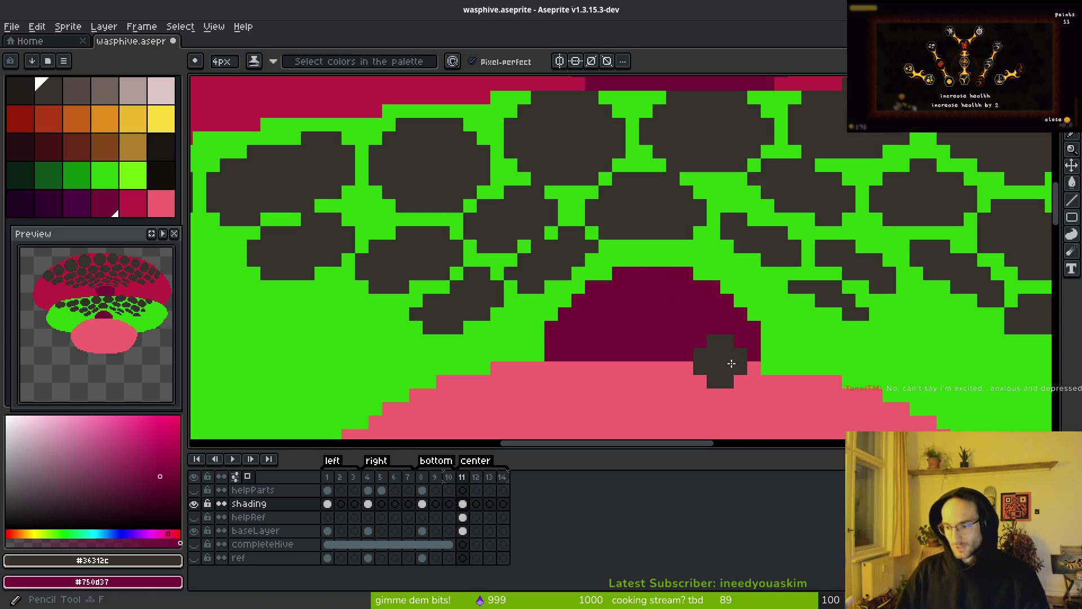
Step: With a 1px brush, add two dark pixels to a cell edge and pick the band's green
key("minus")
key("minus")
key("minus")
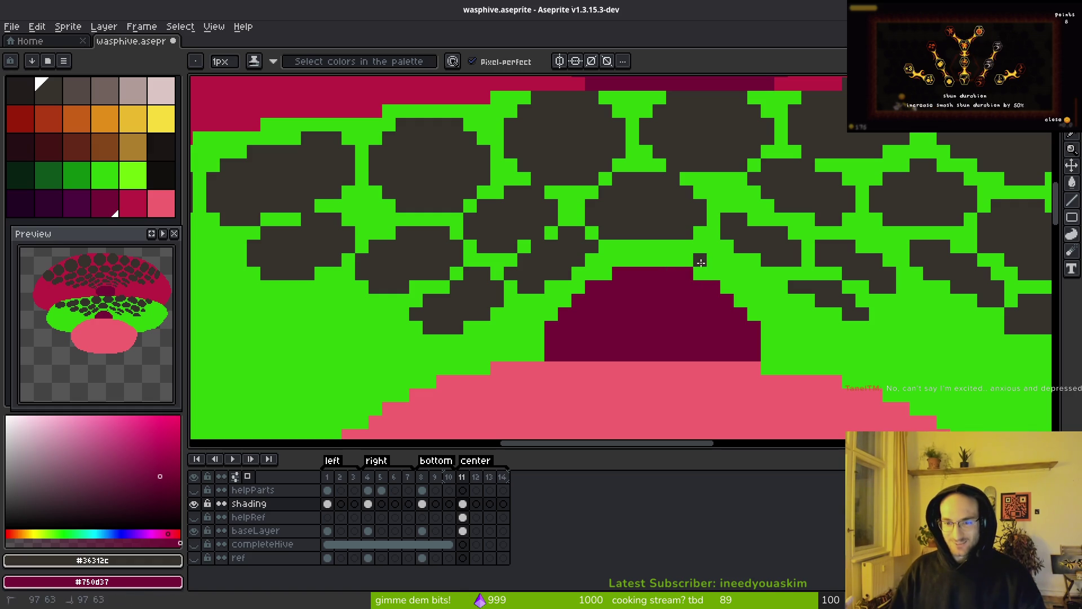
left_click_drag(736, 269, 715, 274)
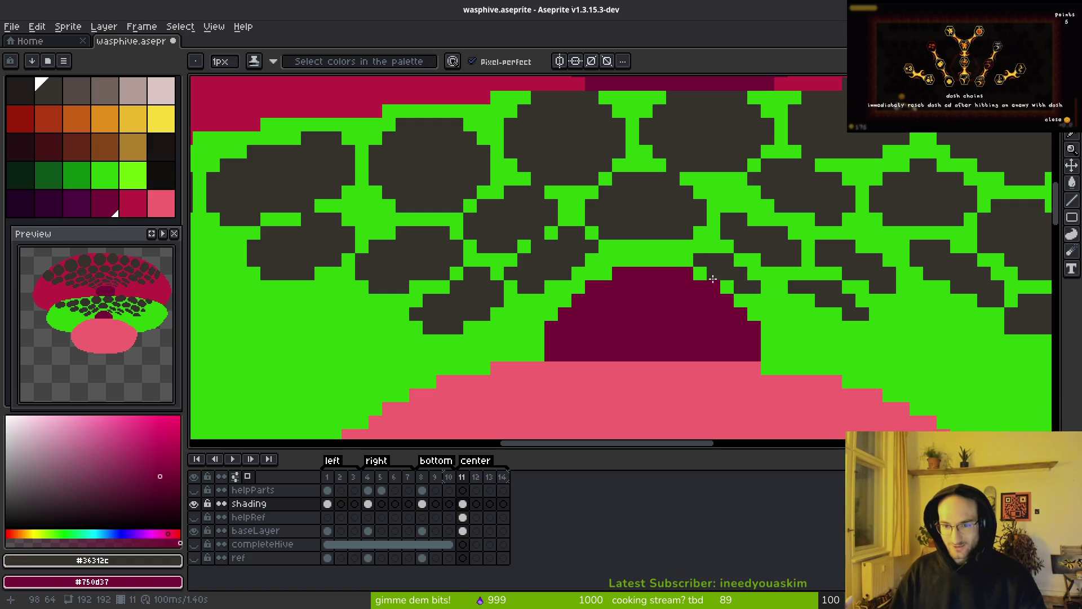
left_click(715, 280, "alt")
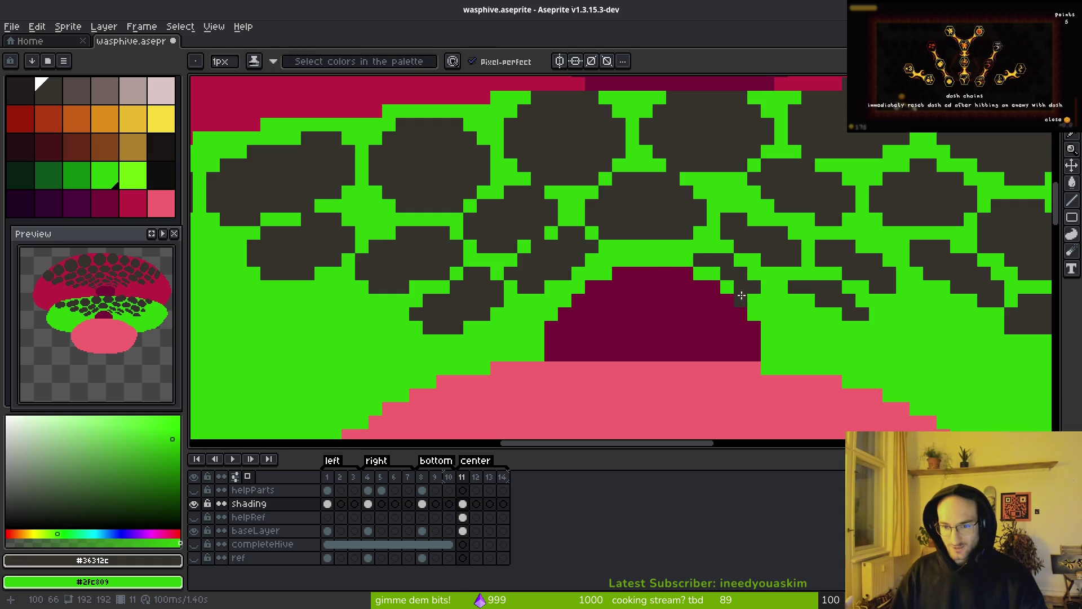
key("e")
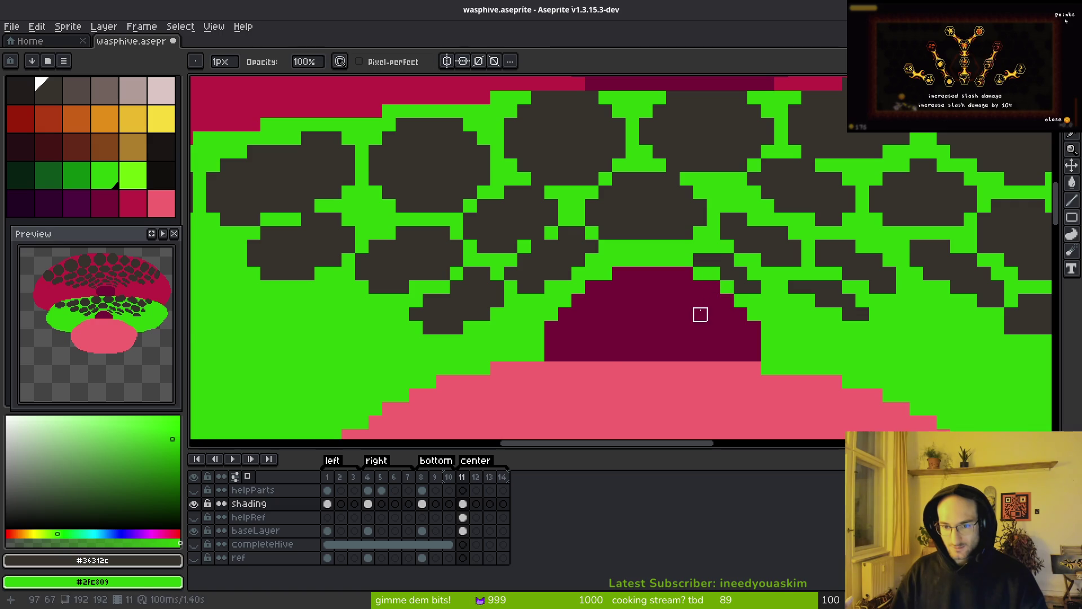
key("b")
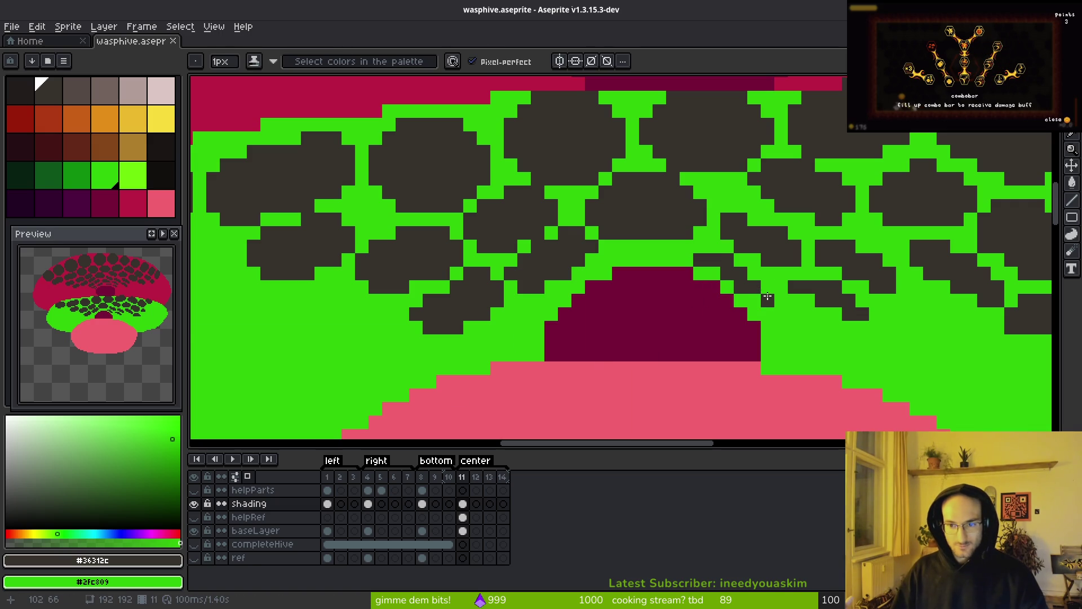
scroll(791, 305, "right", 5)
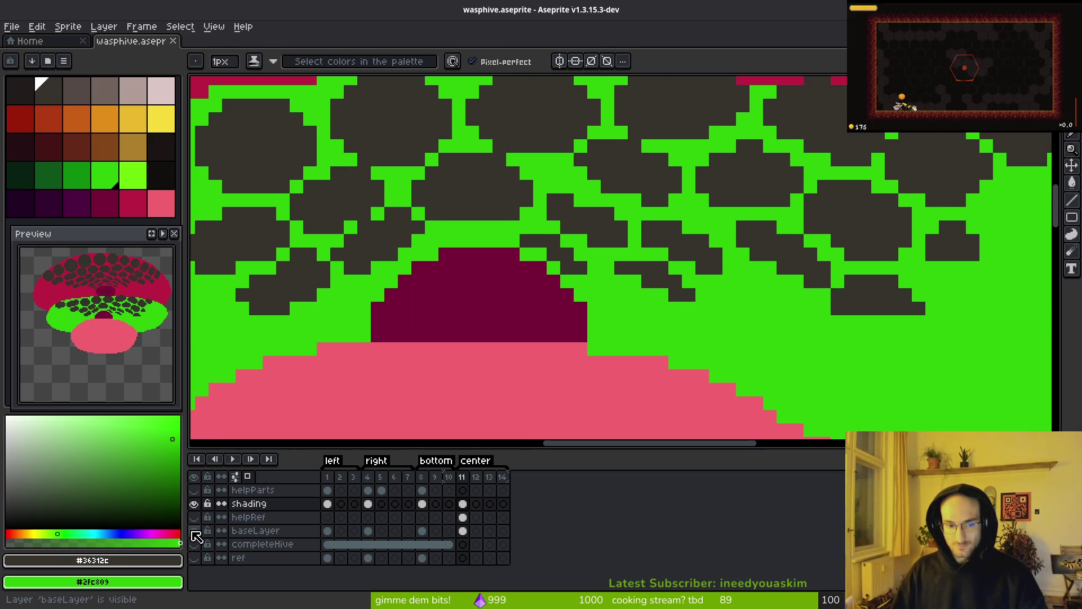
Step: Check cells without the base layer, then add dark edge pixels and turn stray dark pixels green
left_click(194, 531)
left_click(194, 530)
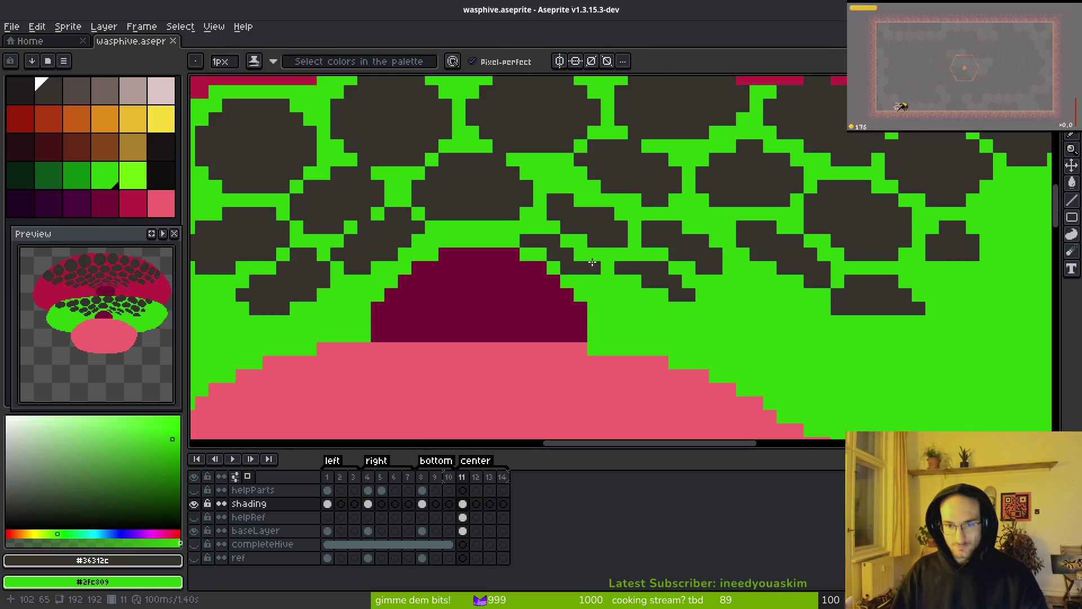
left_click(589, 270)
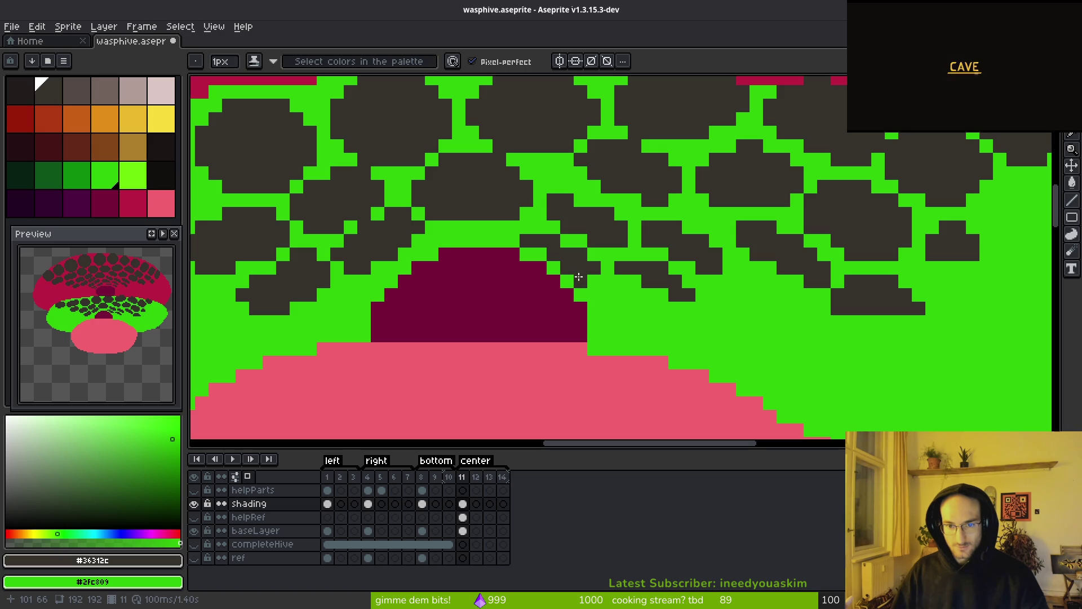
left_click(620, 294)
right_click(571, 296)
left_click(589, 282)
right_click(587, 307)
left_click(567, 268)
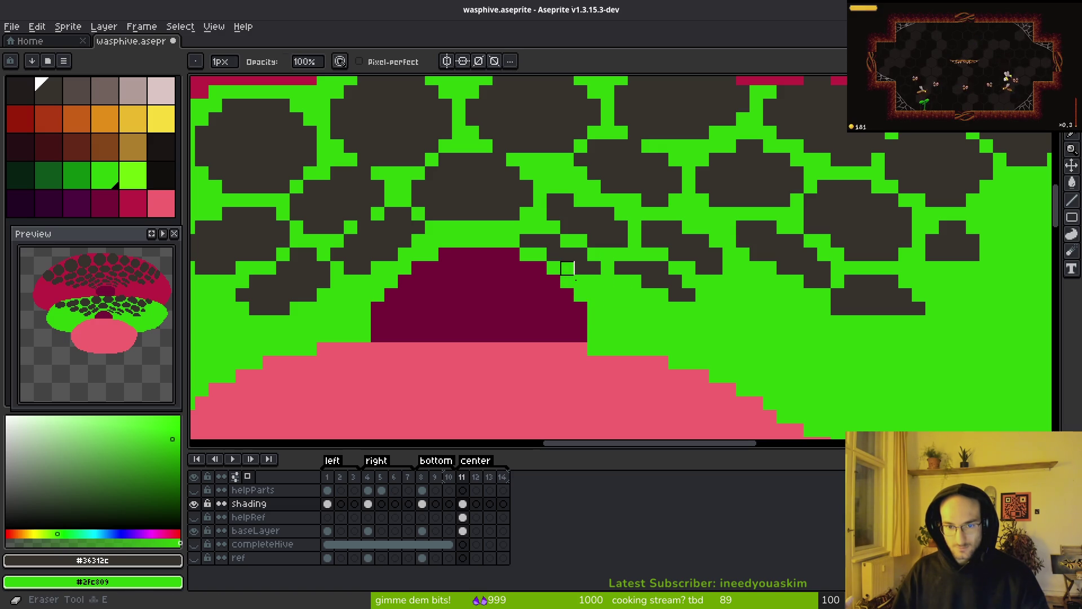
Step: Add a dark outline pixel and recolour dark edge pixels green along the cell edge
scroll(598, 315, "down", 6)
scroll(595, 314, "up", 6)
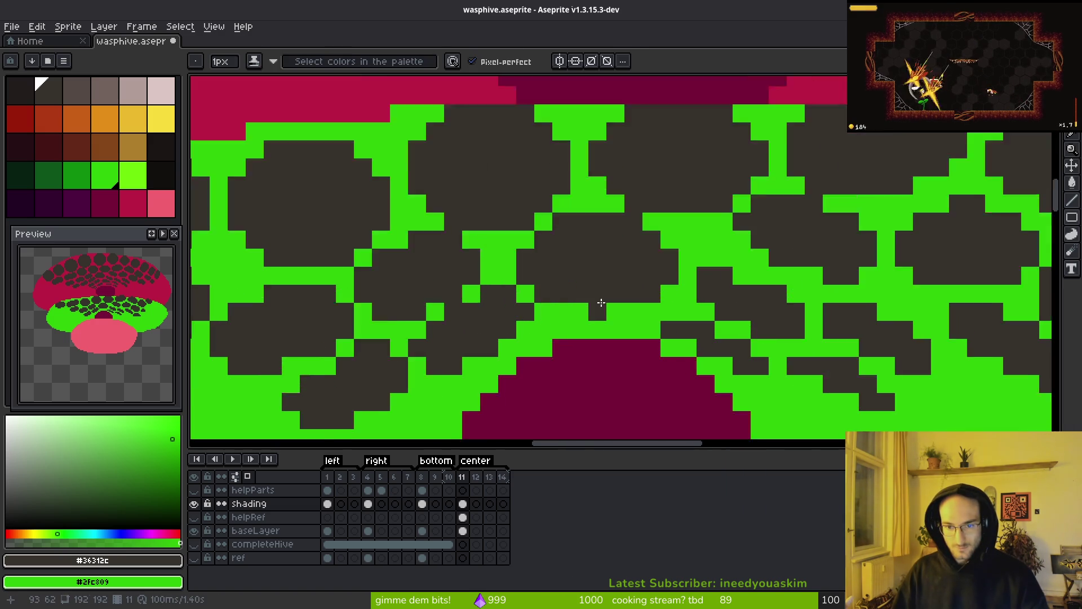
left_click(662, 340)
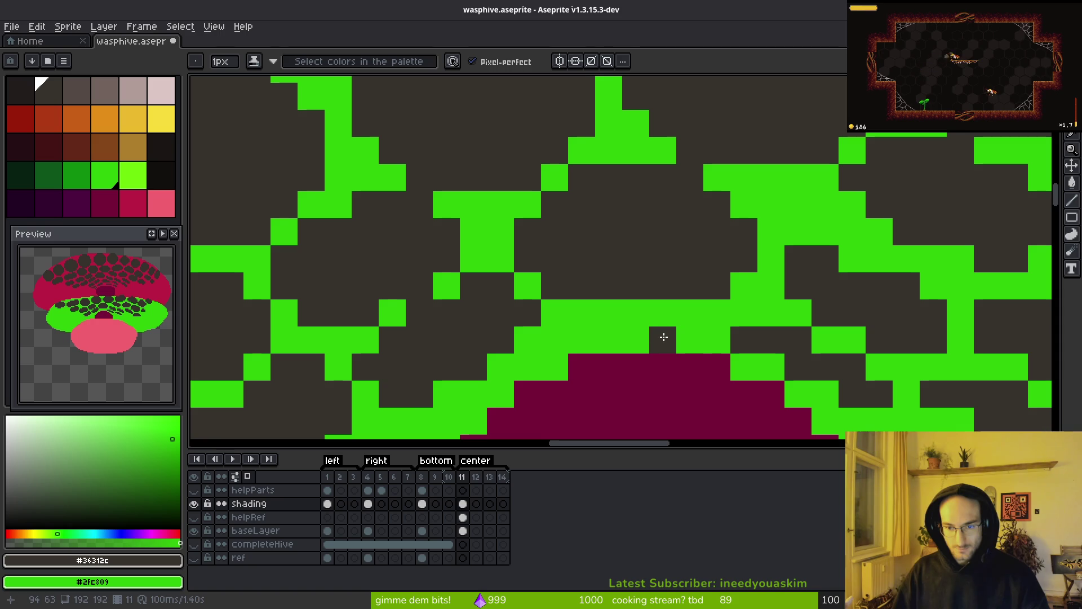
right_click(664, 337)
left_click_drag(664, 337, 559, 214)
left_click(558, 212, "alt")
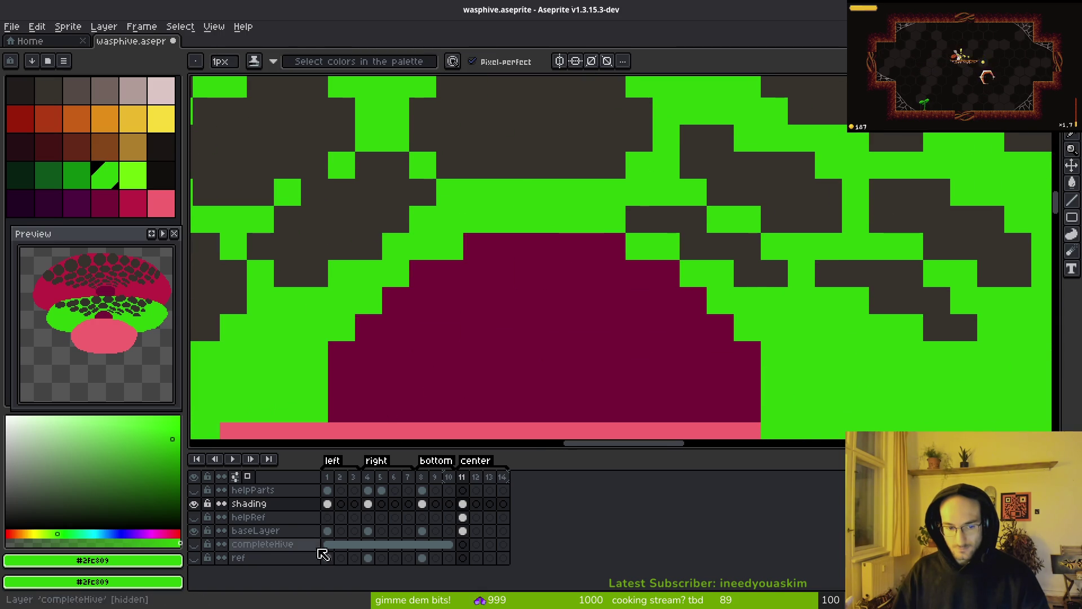
Step: On baseLayer, paint the arch's top maroon row green, including its leftmost pixel
left_click(255, 531)
left_click_drag(635, 246, 474, 248)
left_click(660, 272)
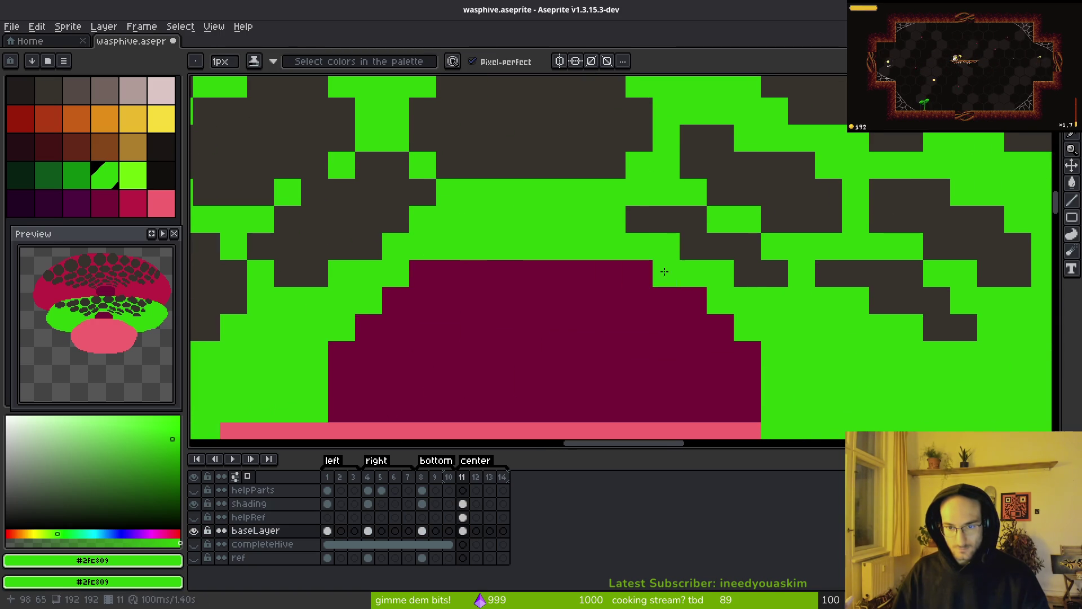
left_click(422, 273)
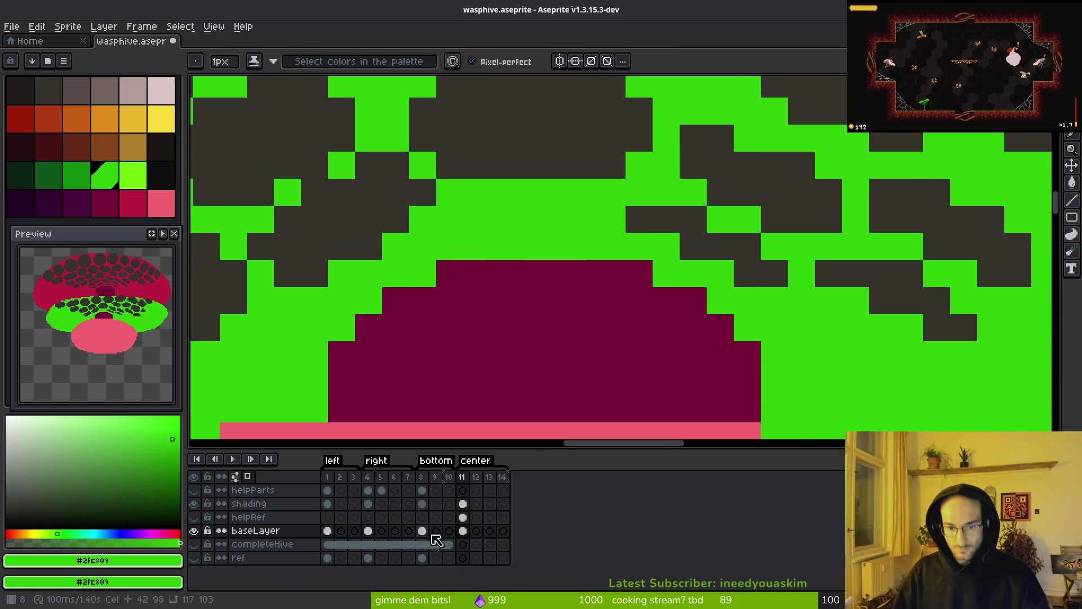
Step: Return to the shading layer, pick the dark cell colour, and undo a trial stroke above the arch
left_click(464, 517)
left_click(463, 504)
left_click(657, 210, "alt")
mouse_move(585, 220)
left_mouse_down()
mouse_move(578, 231)
mouse_move(506, 233)
mouse_move(527, 220)
mouse_move(474, 220)
mouse_move(445, 239)
mouse_move(584, 223)
left_mouse_up()
key("ctrl+z")
Step: Lasso the dark cells beside the maroon arch, move them, and drop them in place
scroll(503, 235, "down", 8)
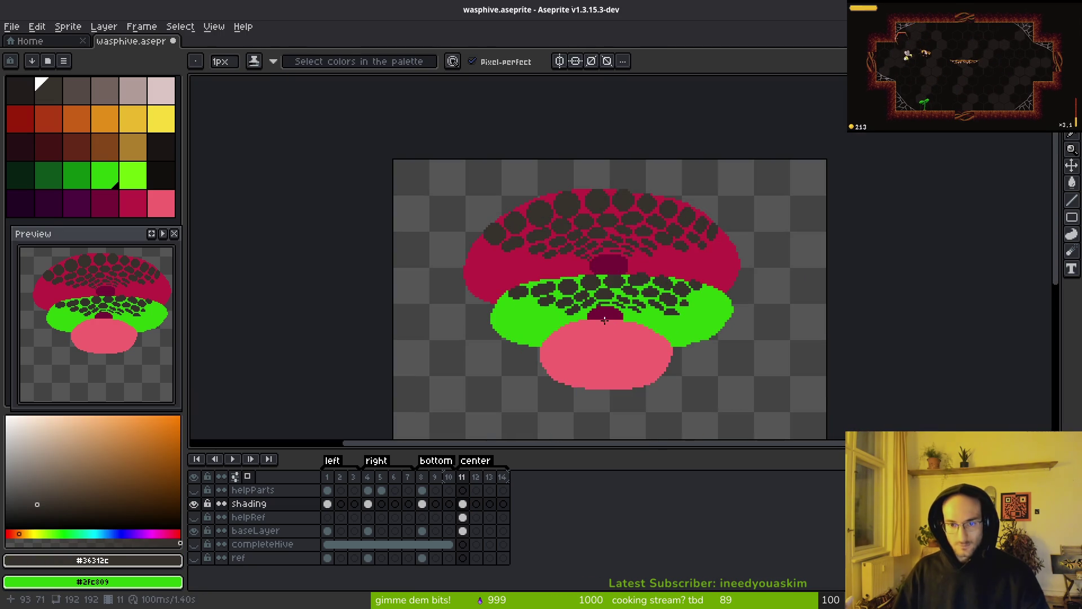
scroll(601, 285, "up", 6)
key("e")
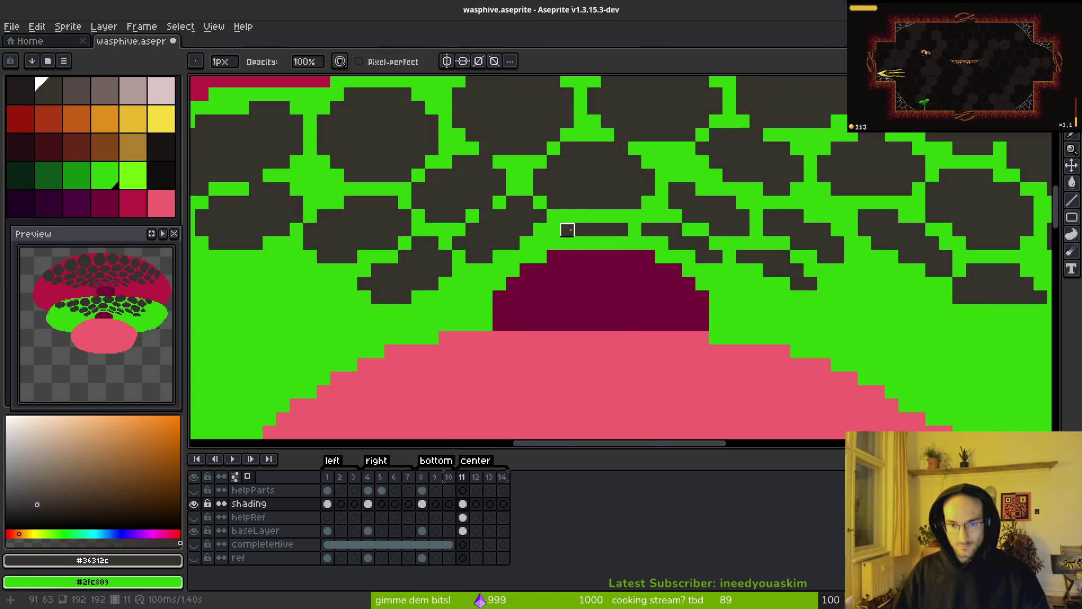
key("b")
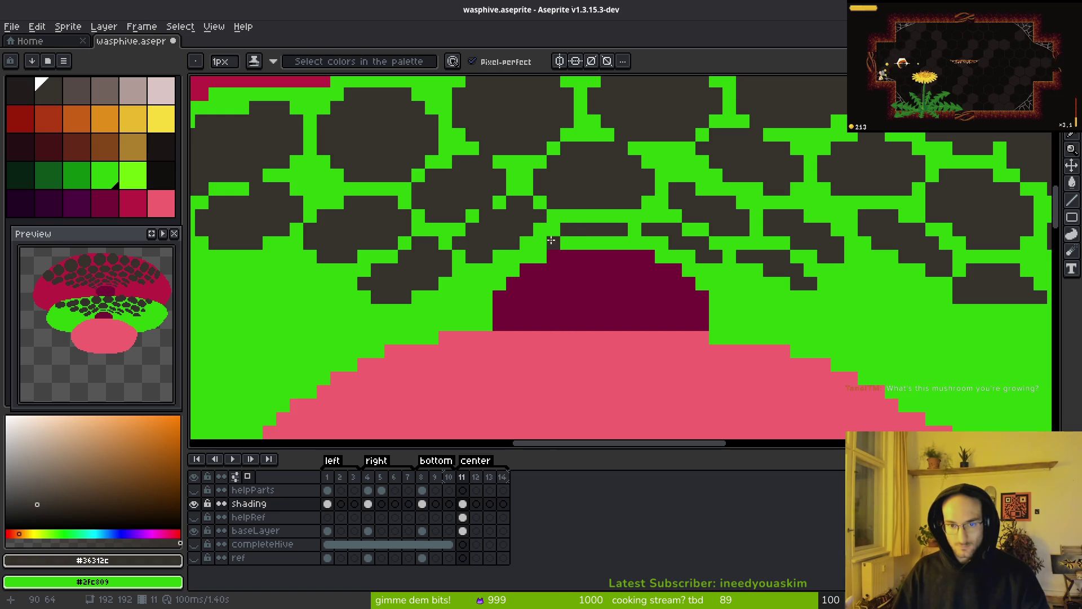
key("shift+w")
mouse_move(526, 203)
left_mouse_down()
mouse_move(472, 215)
mouse_move(532, 227)
mouse_move(514, 242)
mouse_move(534, 245)
left_mouse_up()
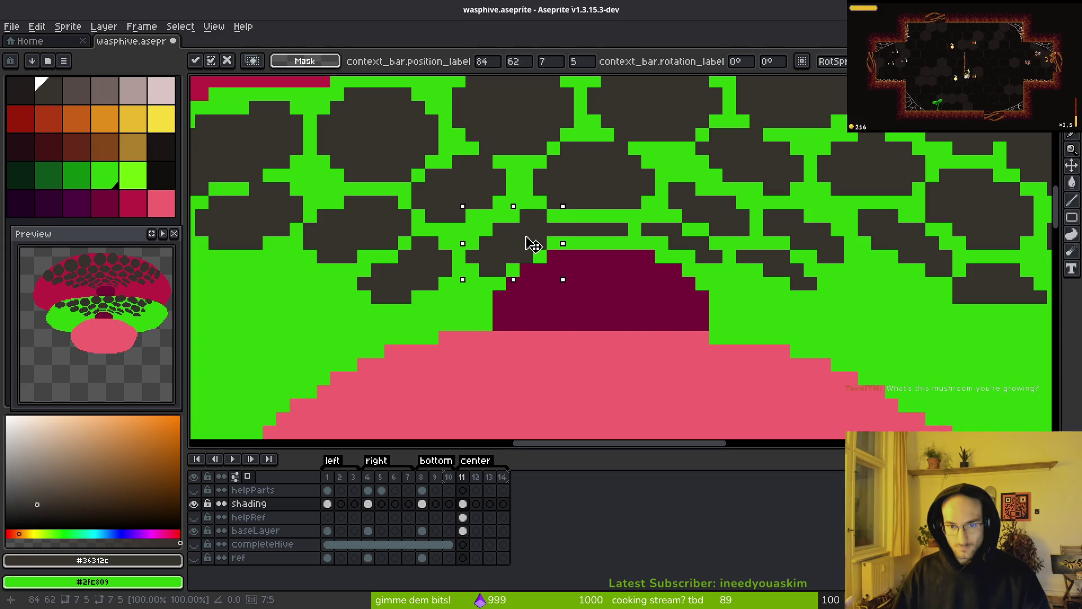
key("ctrl+d")
key("f")
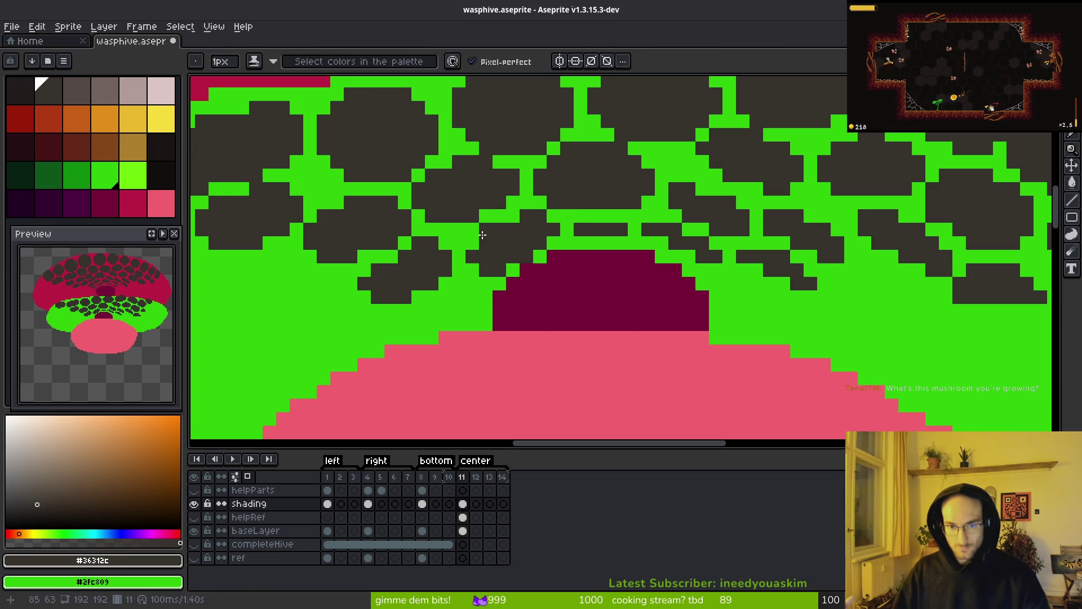
Step: Touch up the cell edge: turn one dark pixel green and paint a row of pixels dark
scroll(521, 263, "down", 6)
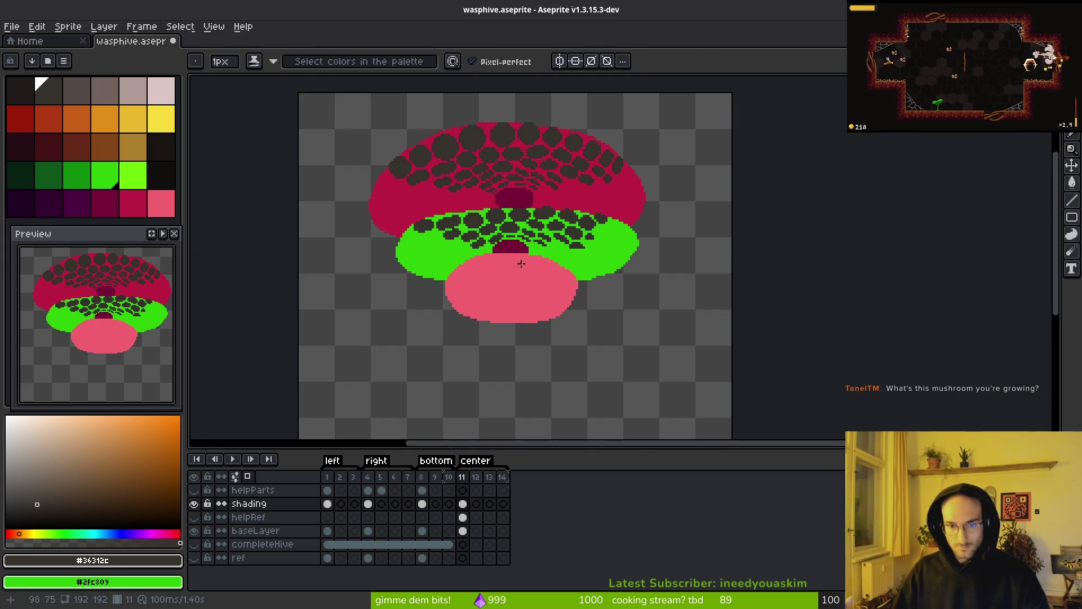
scroll(521, 264, "up", 7)
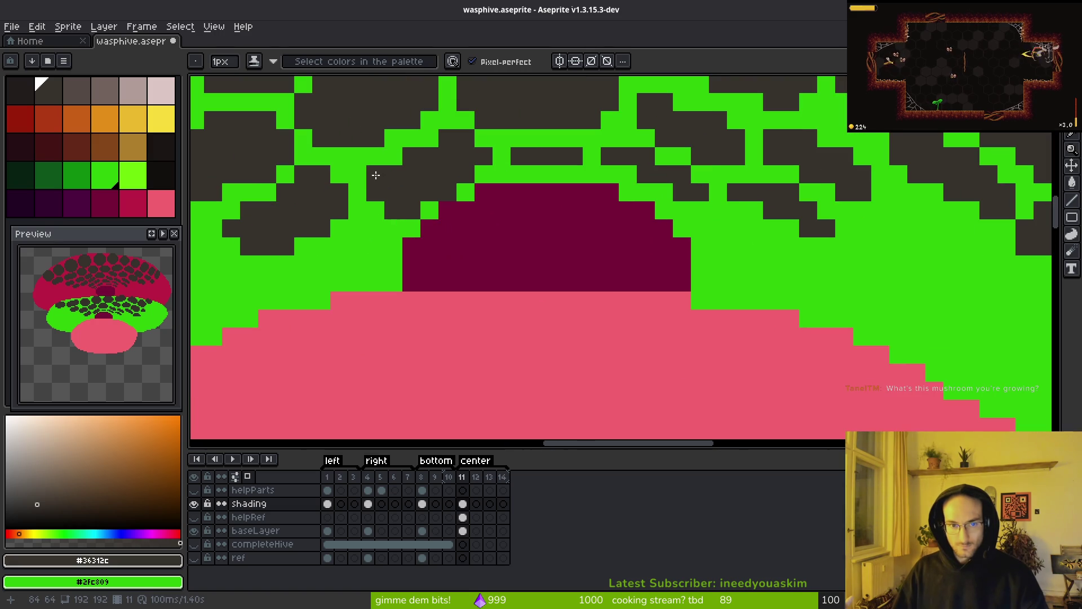
scroll(490, 213, "down", 5)
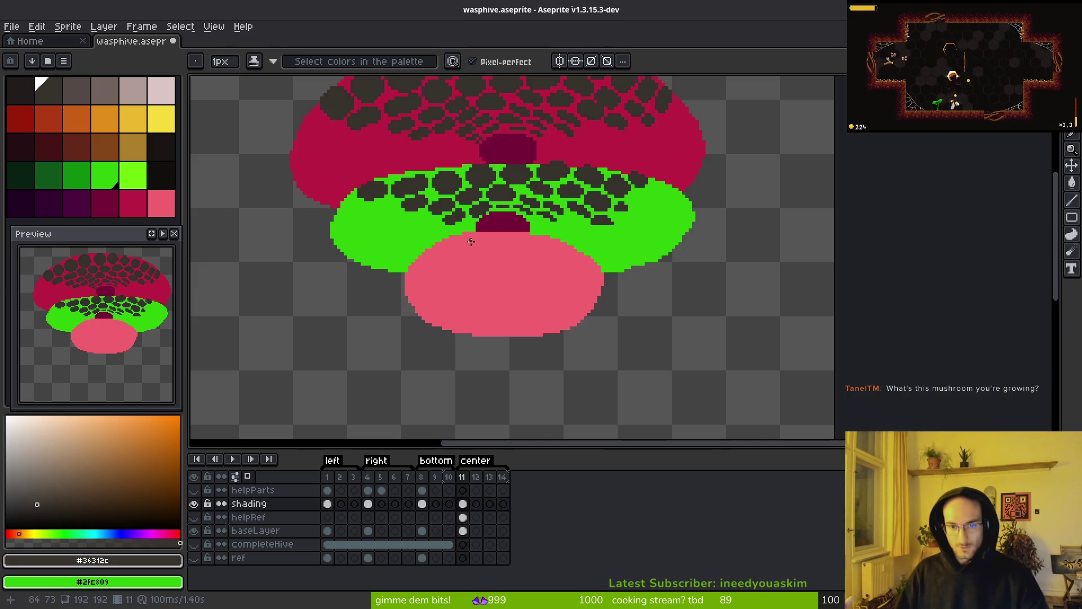
scroll(470, 241, "up", 6)
right_click(431, 229)
left_click(367, 230)
left_click_drag(379, 230, 491, 232)
scroll(513, 314, "down", 10)
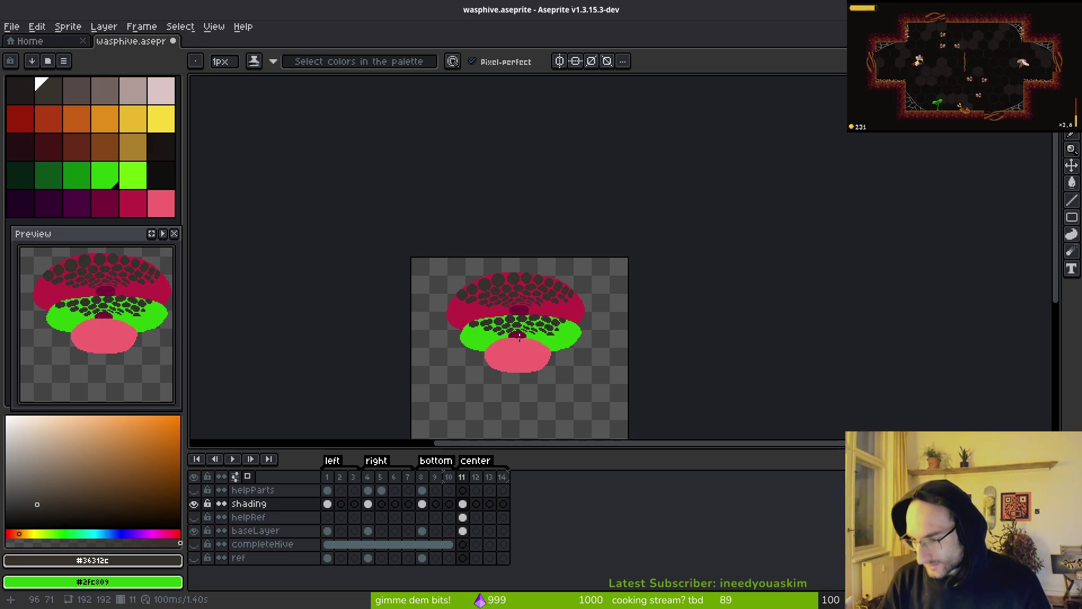
scroll(449, 339, "down", 2)
scroll(482, 224, "up", 2)
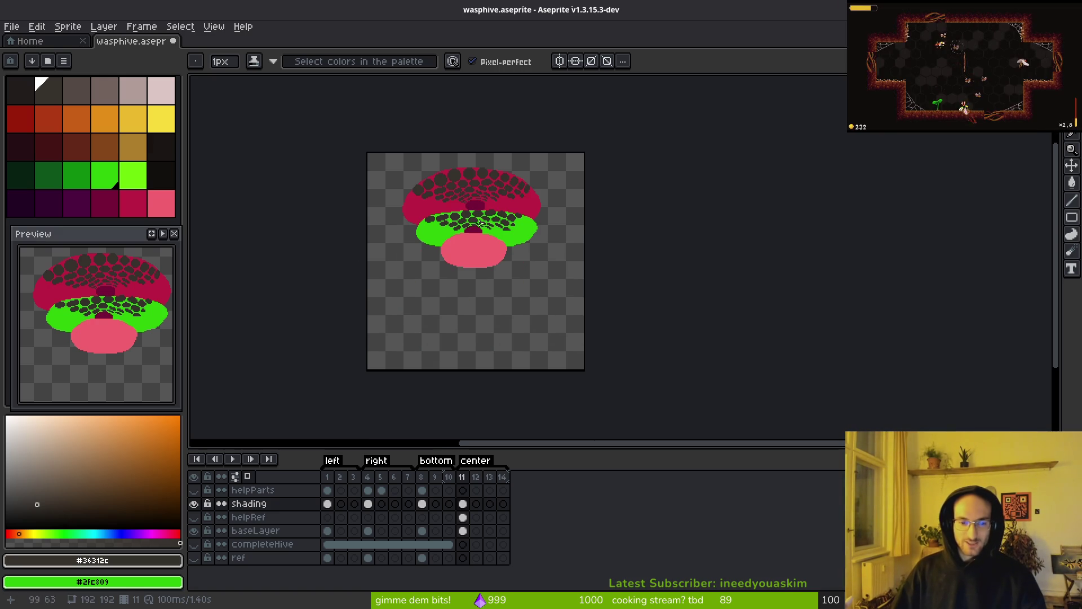
left_click(194, 544)
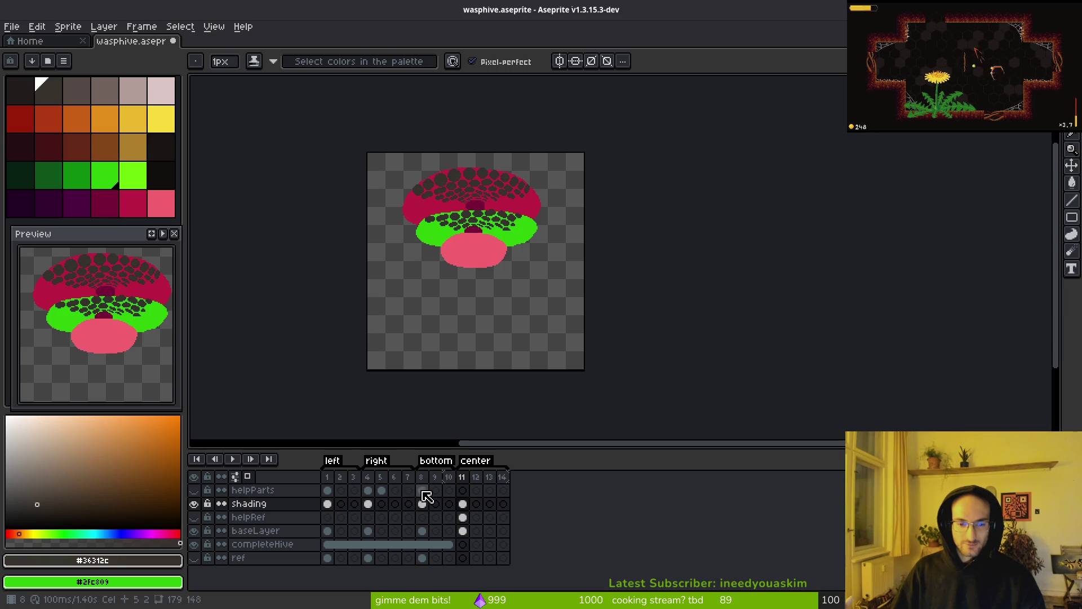
left_click(422, 490)
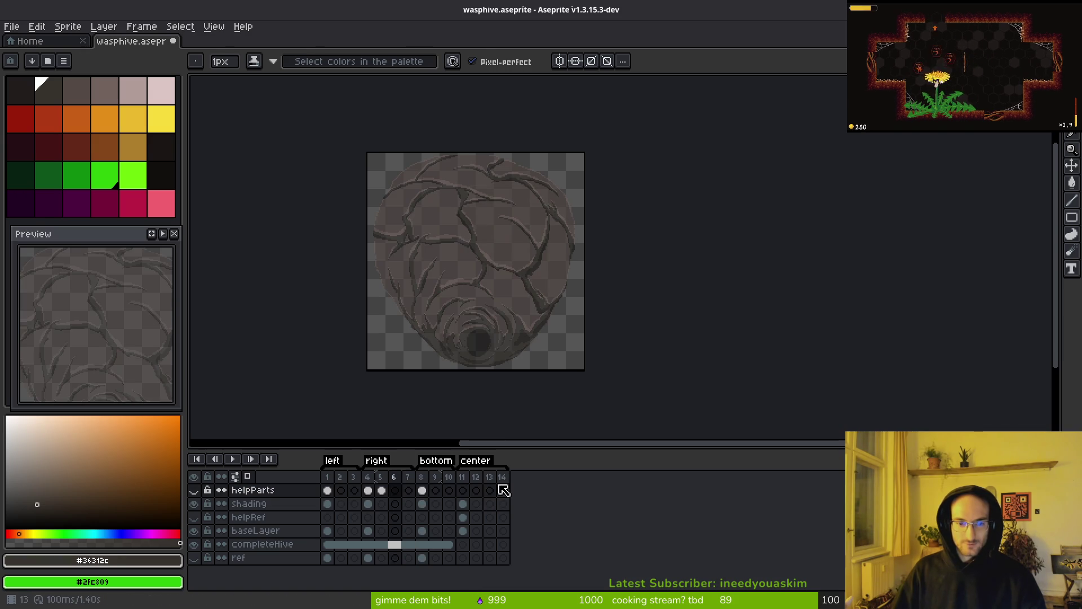
key("alt")
key("Left")
key("Left")
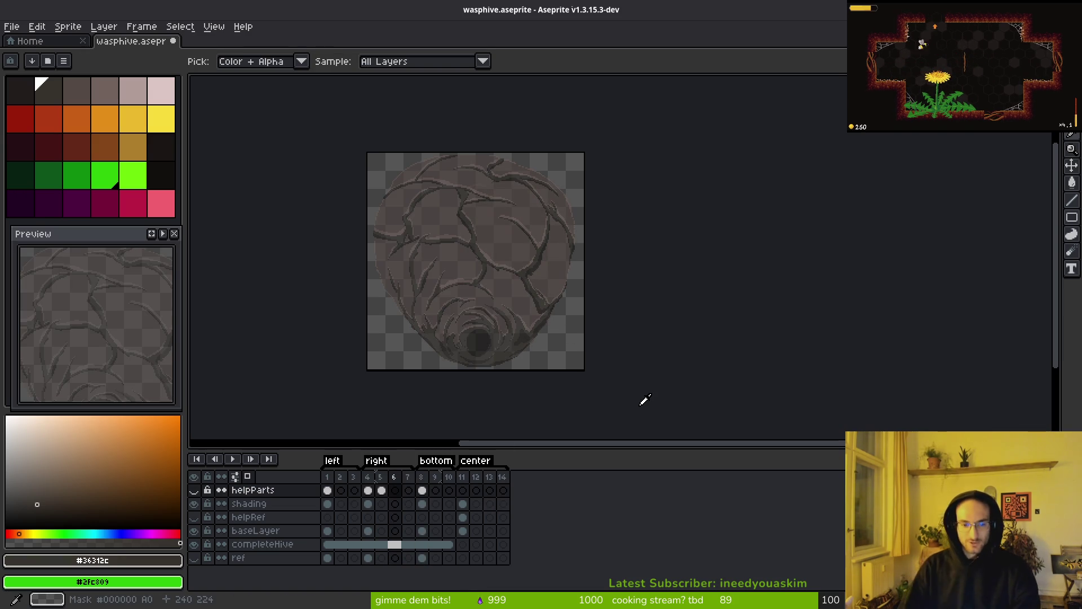
key("Right")
key("Right")
key("Right")
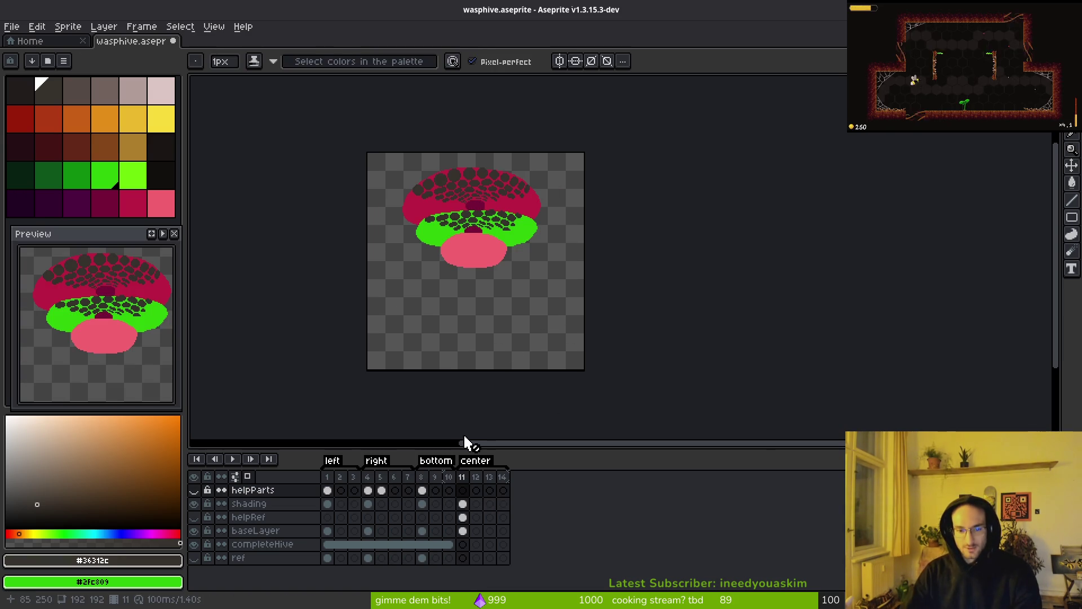
scroll(463, 254, "up", 5)
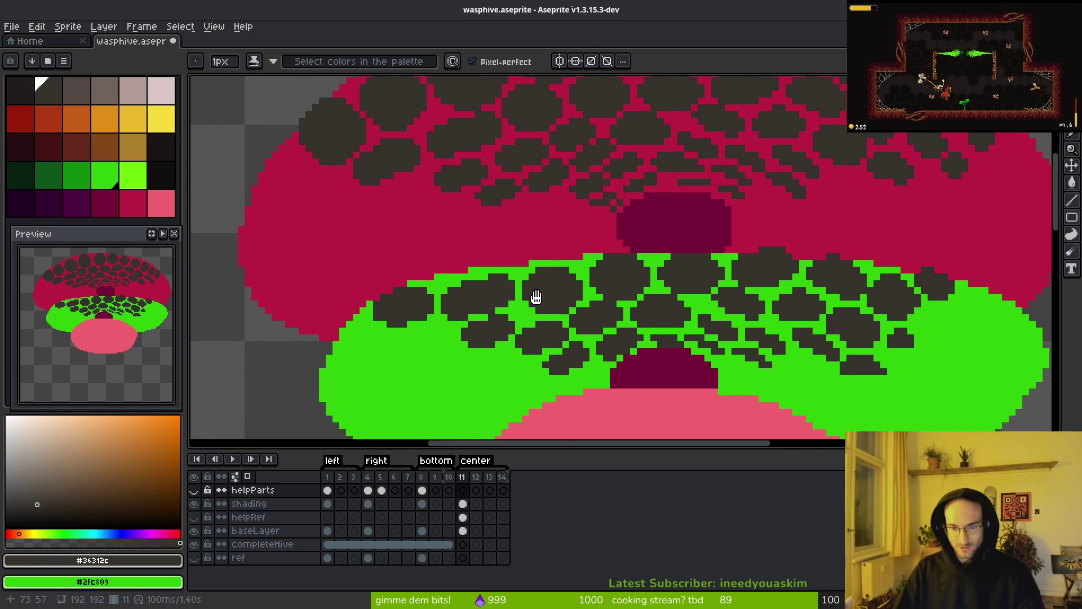
scroll(470, 319, "up", 2)
left_click_drag(555, 376, 443, 315)
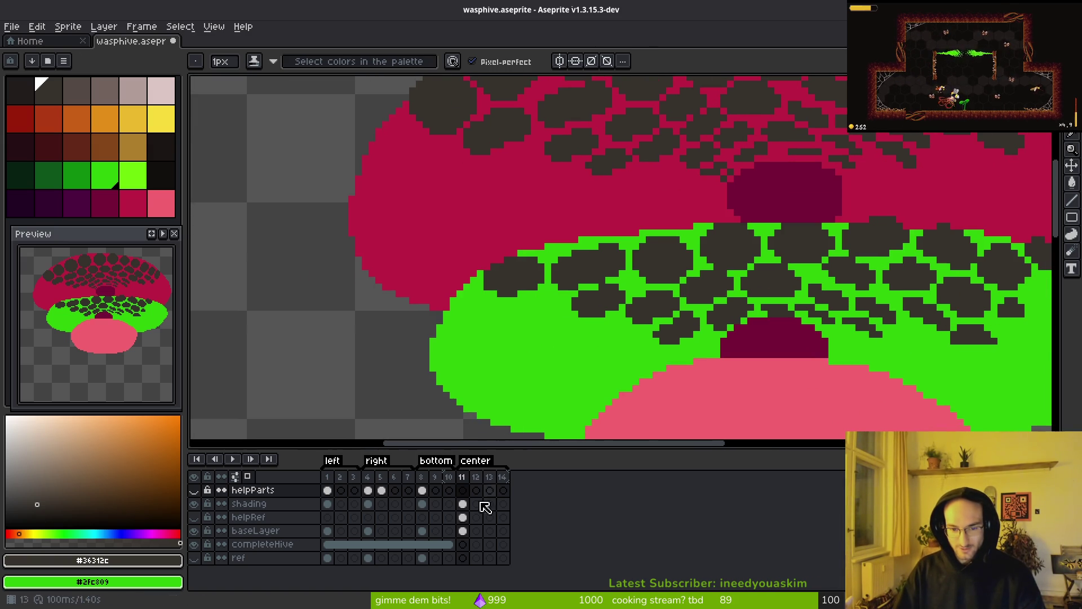
left_click(462, 517)
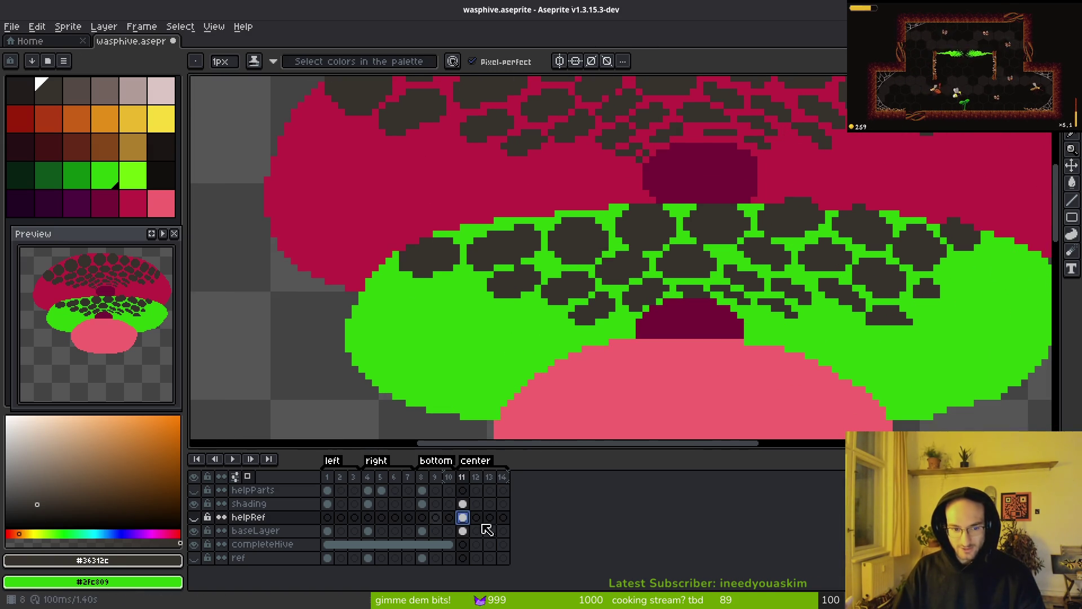
Step: On the shading layer, select the dark cells along the green band's left edge, move them, and commit
left_click(462, 503)
scroll(410, 282, "up", 3)
key("w")
left_click(446, 289)
key("q")
mouse_move(496, 271)
left_mouse_down()
mouse_move(293, 248)
mouse_move(392, 283)
left_mouse_up()
mouse_move(483, 345)
left_mouse_down()
mouse_move(499, 338)
mouse_move(433, 309)
mouse_move(439, 331)
left_mouse_up()
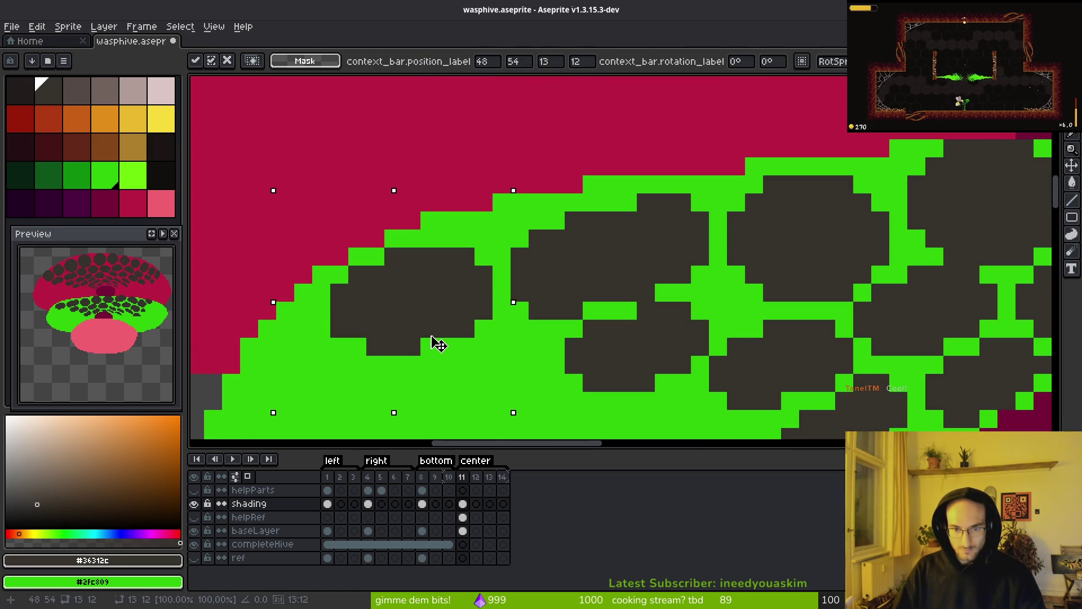
key("b")
scroll(544, 261, "up", 3)
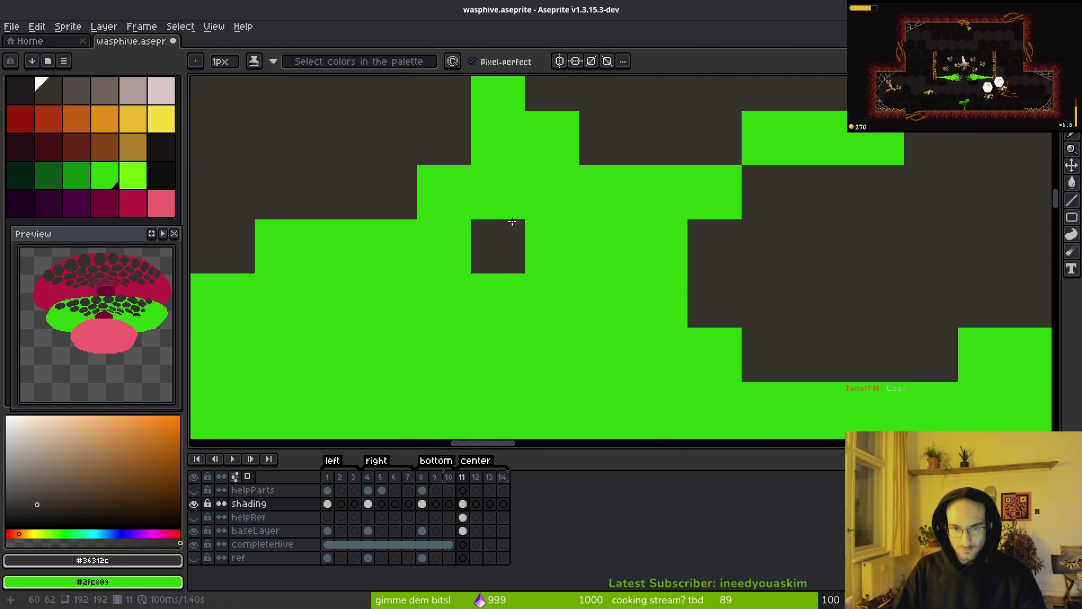
scroll(510, 221, "down", 3)
scroll(568, 311, "up", 1)
Step: Outline a dark hex cell on the green band and move it up one pixel
key("w")
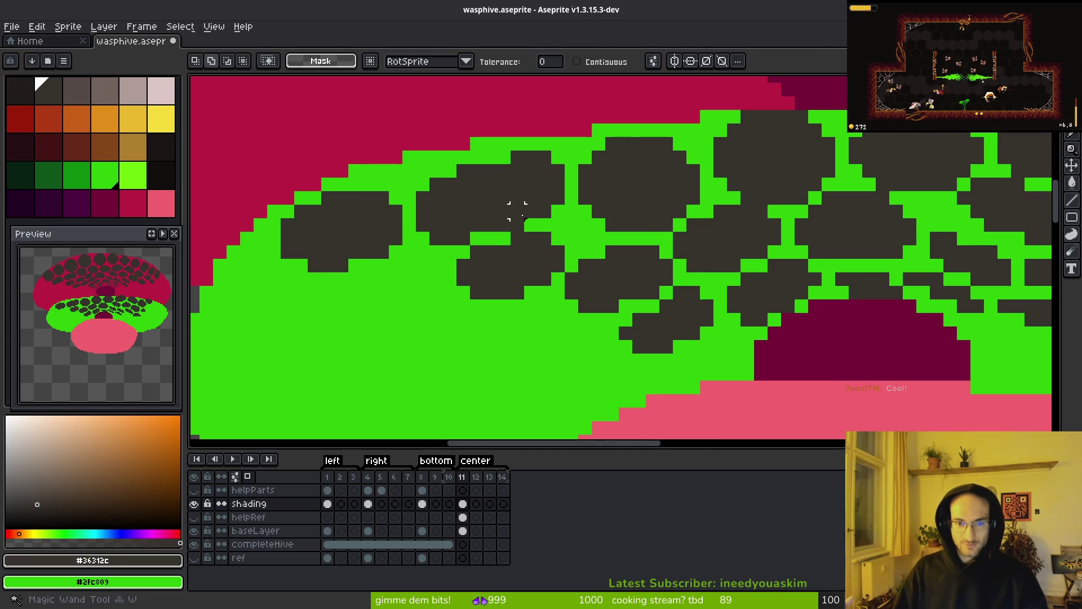
key("q")
mouse_move(536, 129)
left_mouse_down()
mouse_move(473, 154)
mouse_move(420, 234)
mouse_move(519, 234)
mouse_move(539, 169)
left_mouse_up()
left_click_drag(539, 207, 532, 194)
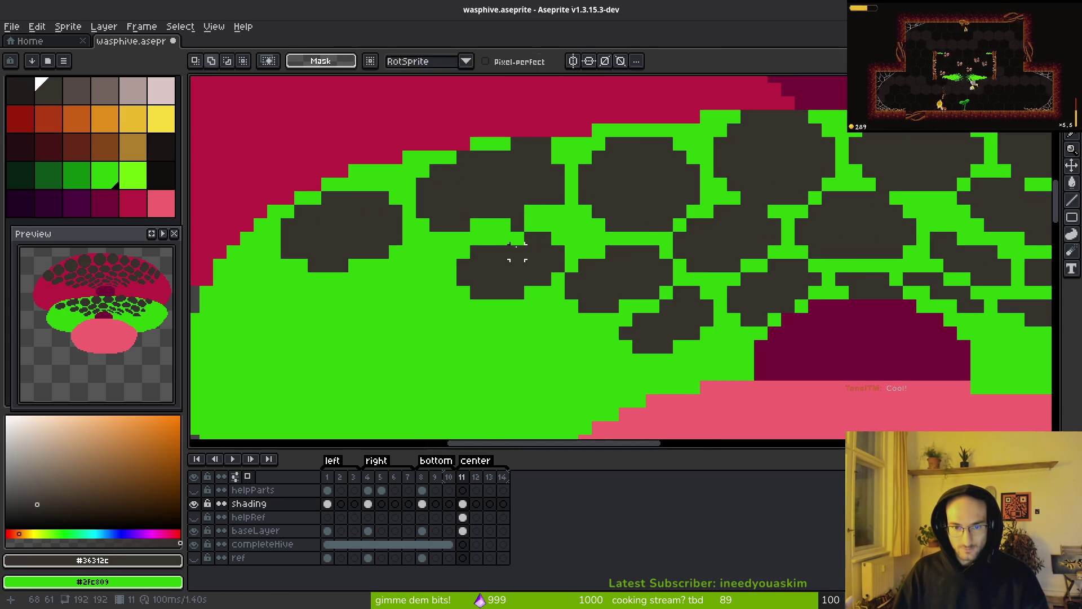
key("e")
key("b")
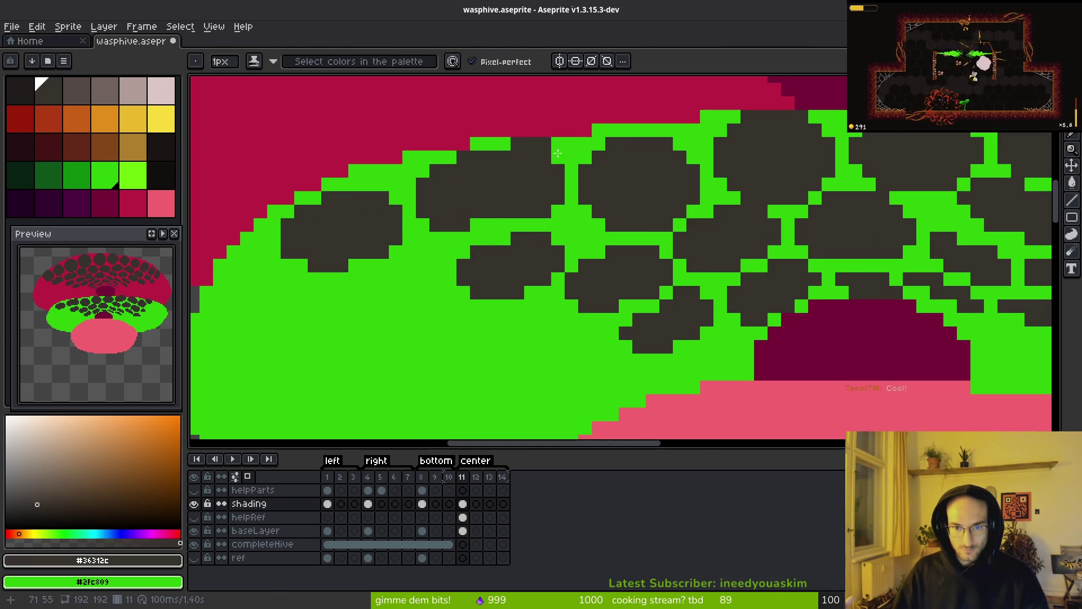
key("l")
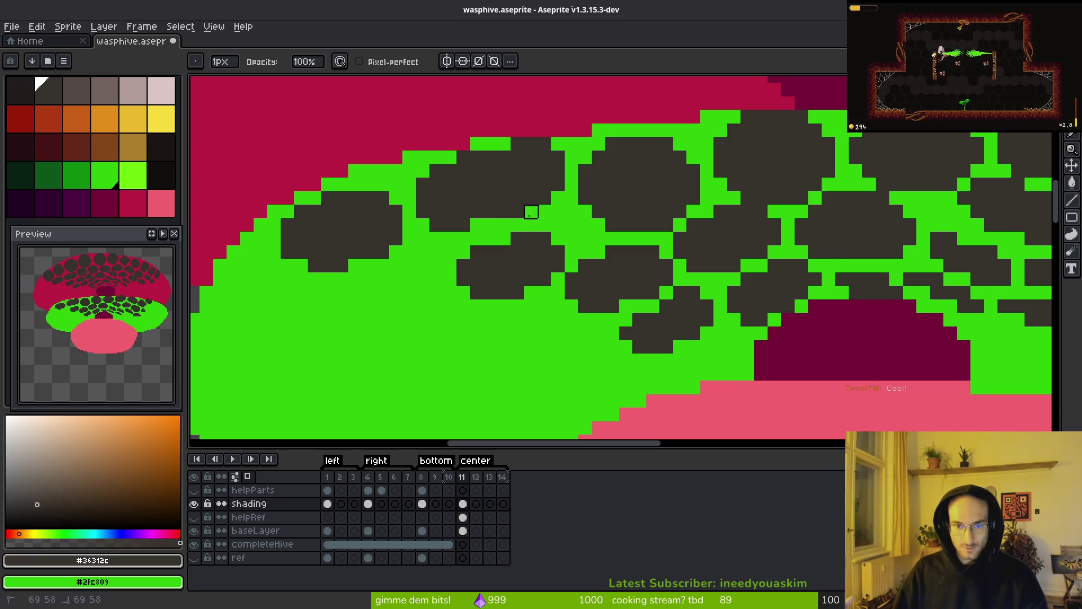
scroll(532, 212, "down", 6)
scroll(573, 262, "up", 4)
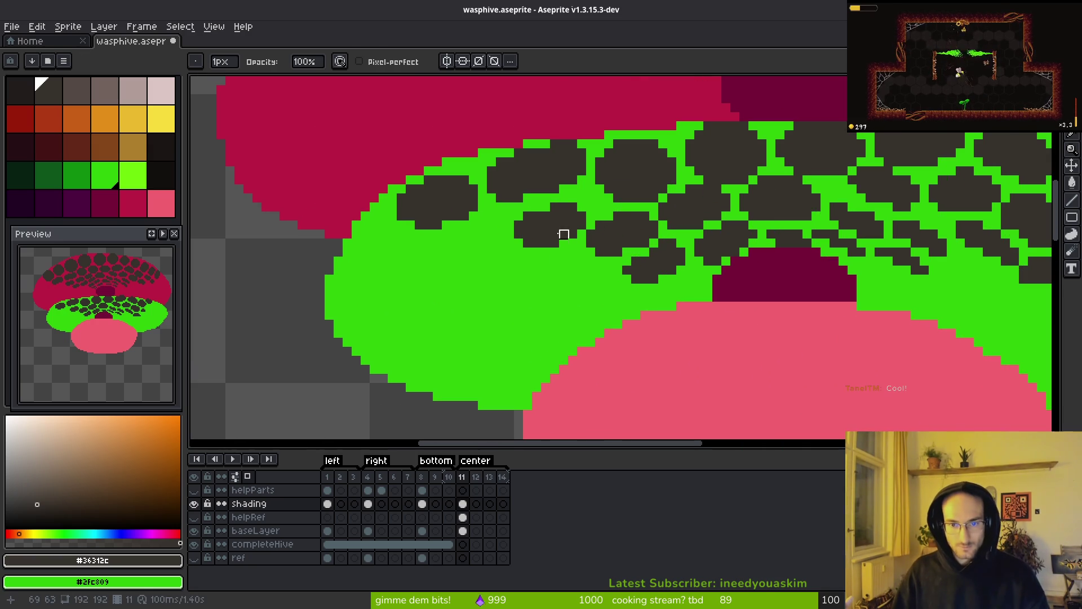
Step: Magic-wand select the small dark cell and drag it to a new spot
key("w")
scroll(563, 234, "up", 3)
left_click(564, 259)
key("ctrl+d")
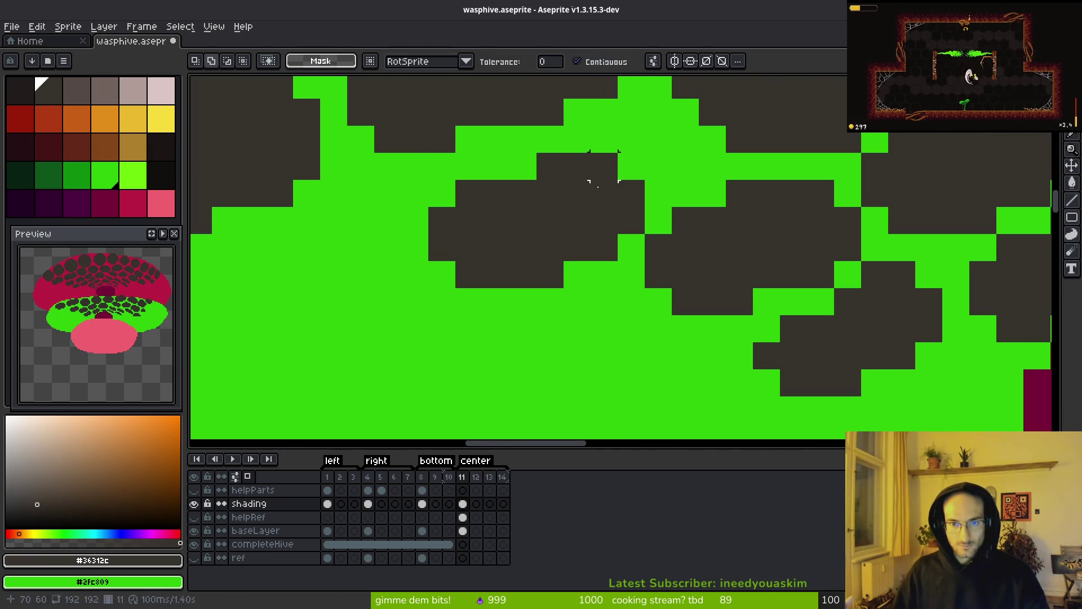
left_click(587, 212)
left_click_drag(587, 213, 603, 206)
key("b")
scroll(611, 306, "down", 4)
scroll(623, 291, "up", 4)
Step: Paint dark pixels in the green band along the maroon arch's right side
scroll(674, 333, "down", 1)
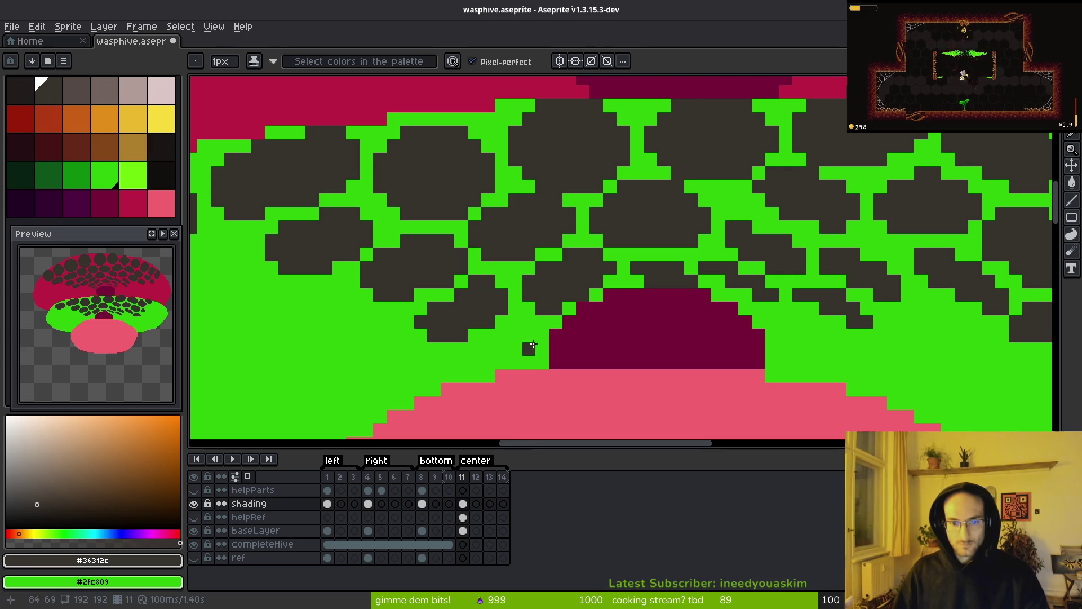
scroll(517, 333, "up", 3)
mouse_move(515, 317)
left_mouse_down()
mouse_move(577, 242)
mouse_move(576, 277)
left_mouse_up()
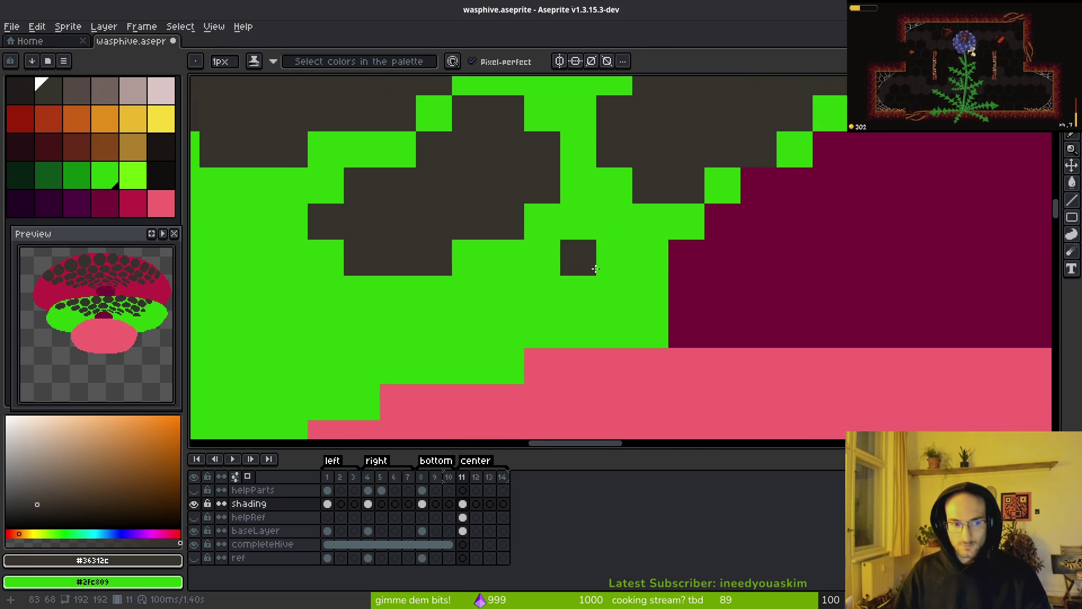
scroll(580, 244, "up", 1)
mouse_move(584, 228)
left_mouse_down()
mouse_move(604, 234)
mouse_move(604, 212)
mouse_move(553, 287)
mouse_move(437, 336)
mouse_move(417, 359)
left_mouse_up()
left_click(513, 361)
Step: Magic Wand-select one dark cell in the green band and shift it one pixel right
scroll(588, 403, "down", 5)
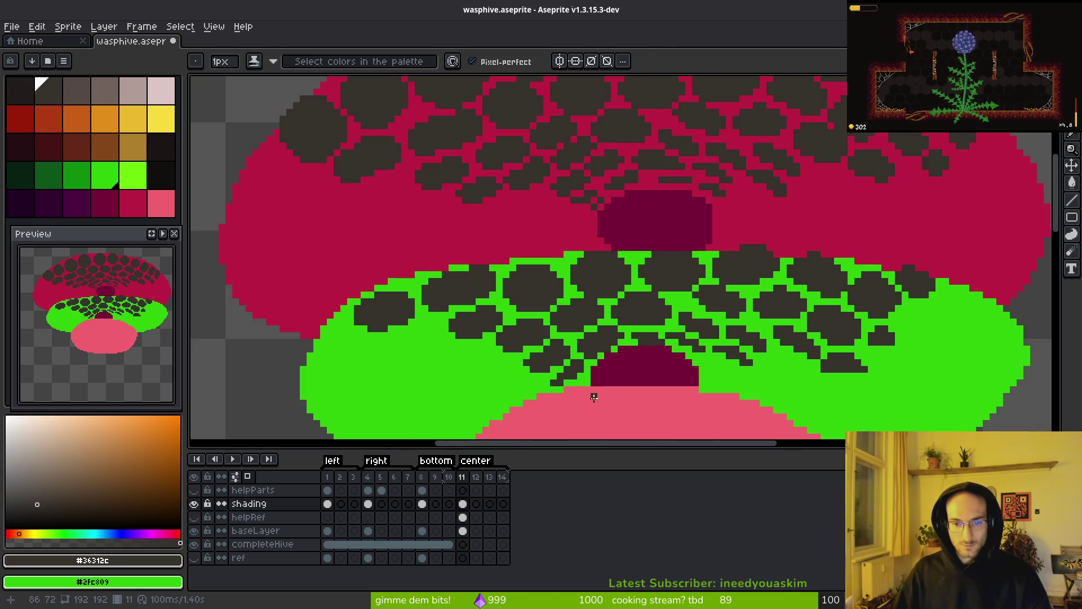
scroll(593, 397, "down", 4)
scroll(605, 391, "up", 4)
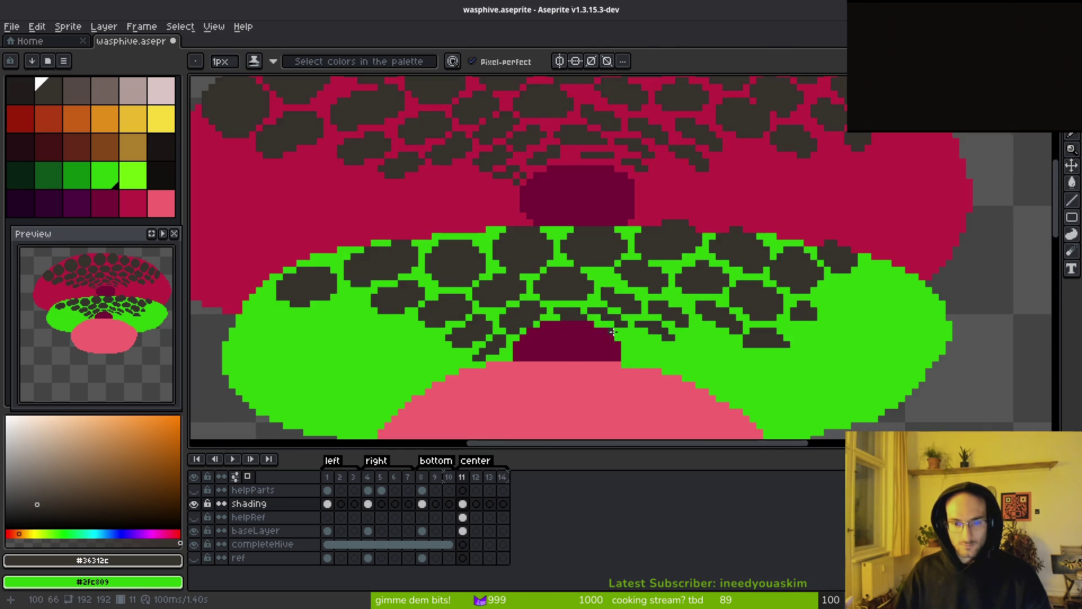
scroll(501, 361, "up", 2)
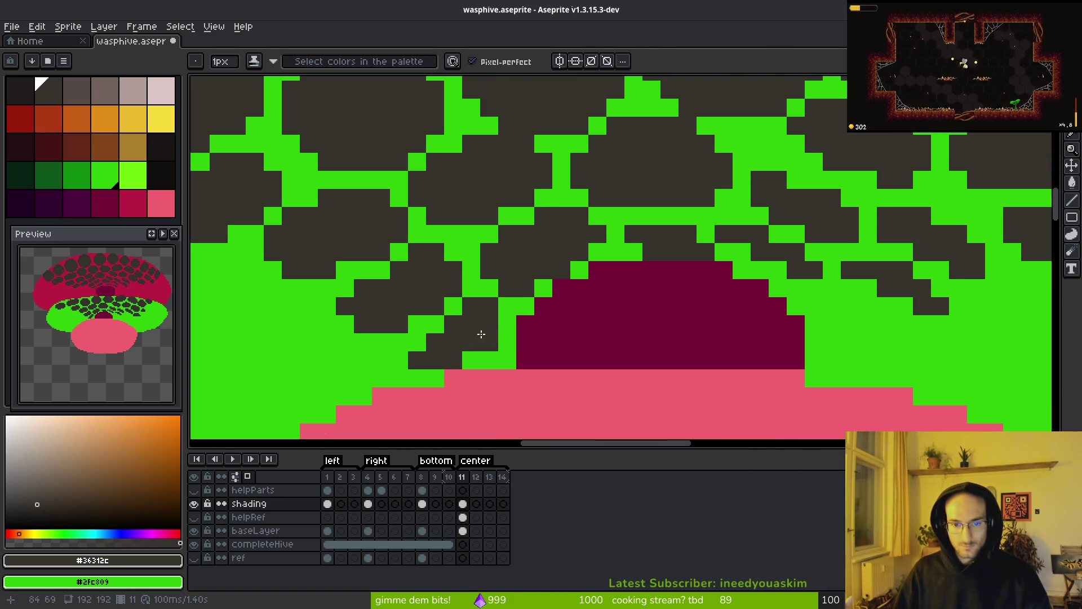
scroll(530, 407, "down", 2)
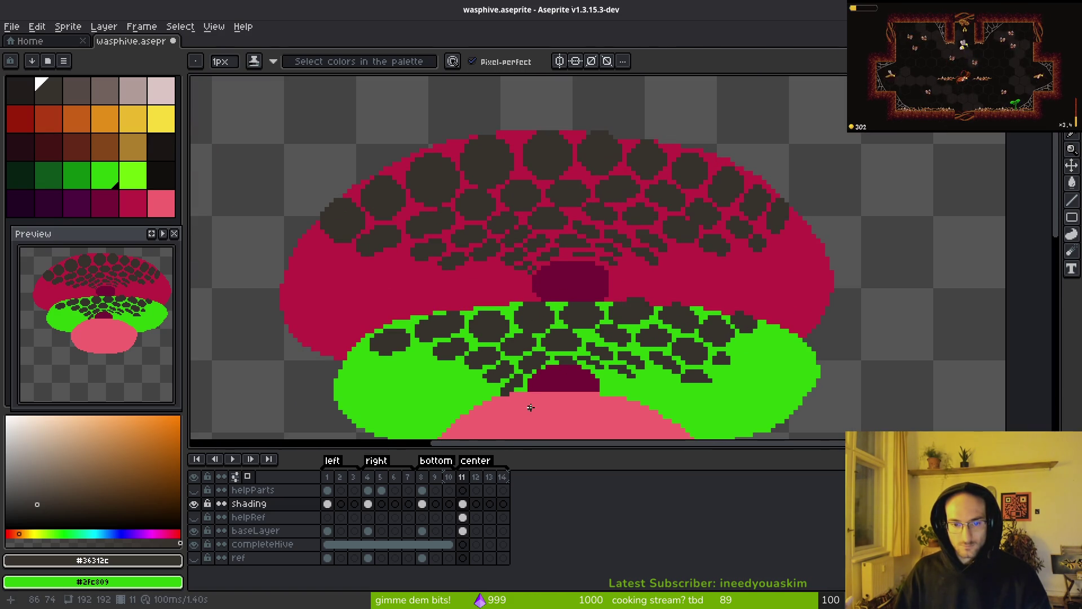
scroll(535, 407, "up", 1)
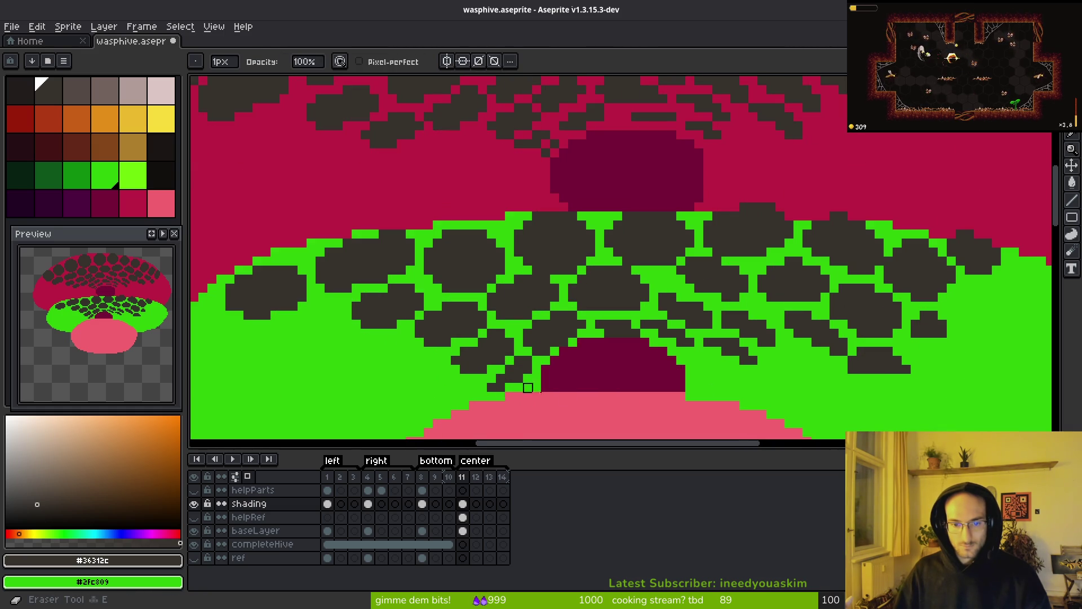
scroll(562, 407, "down", 2)
scroll(563, 407, "up", 3)
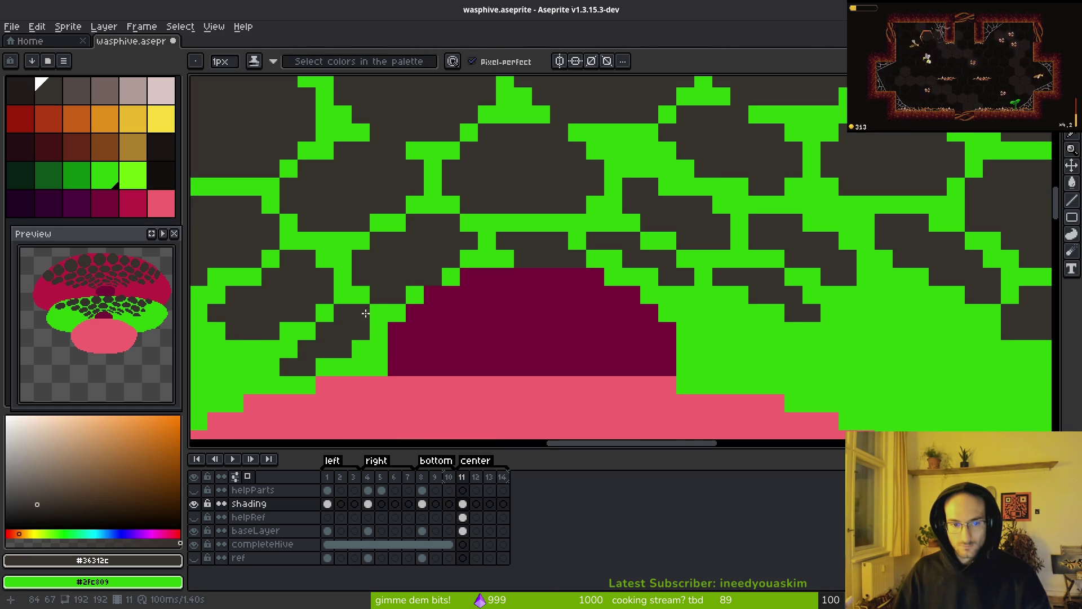
key("e")
scroll(404, 373, "down", 3)
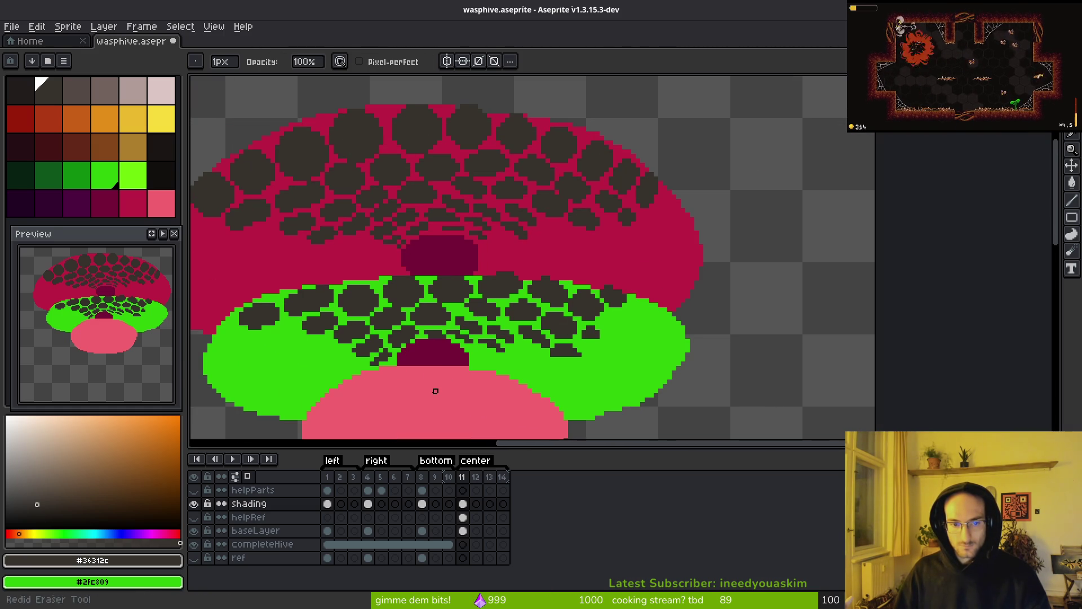
scroll(405, 359, "up", 2)
key("w")
left_click(326, 338)
scroll(341, 344, "up", 2)
mouse_move(338, 344)
left_mouse_down()
mouse_move(355, 345)
mouse_move(362, 333)
mouse_move(345, 321)
mouse_move(362, 322)
left_mouse_up()
key("b")
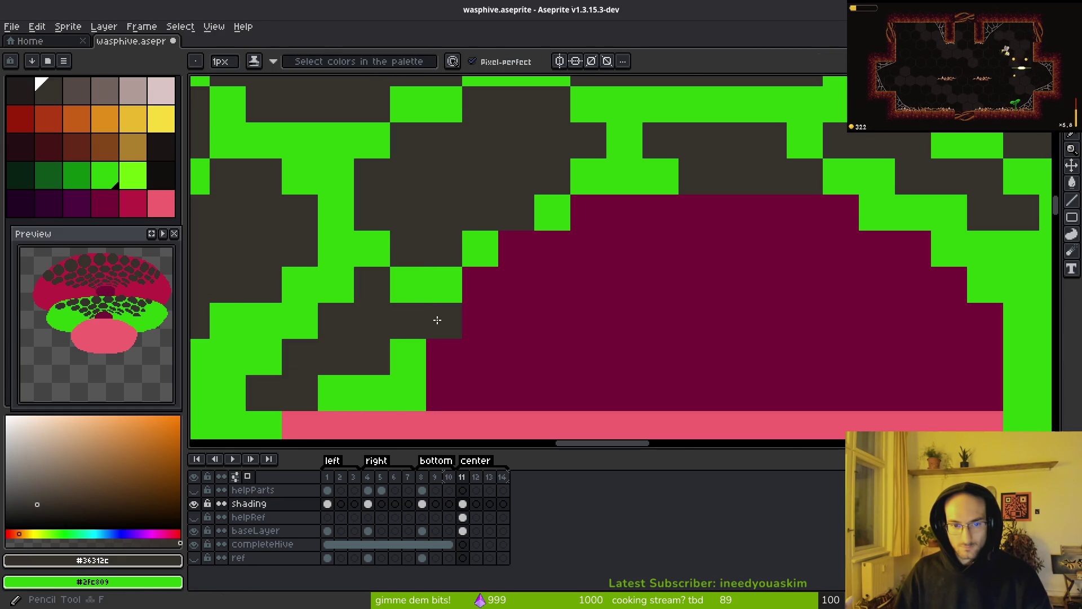
Step: With shading ink and the dark cell colour, darken a pixel on a cell edge
left_click(451, 280, "alt")
scroll(505, 346, "down", 5)
key("shift+s")
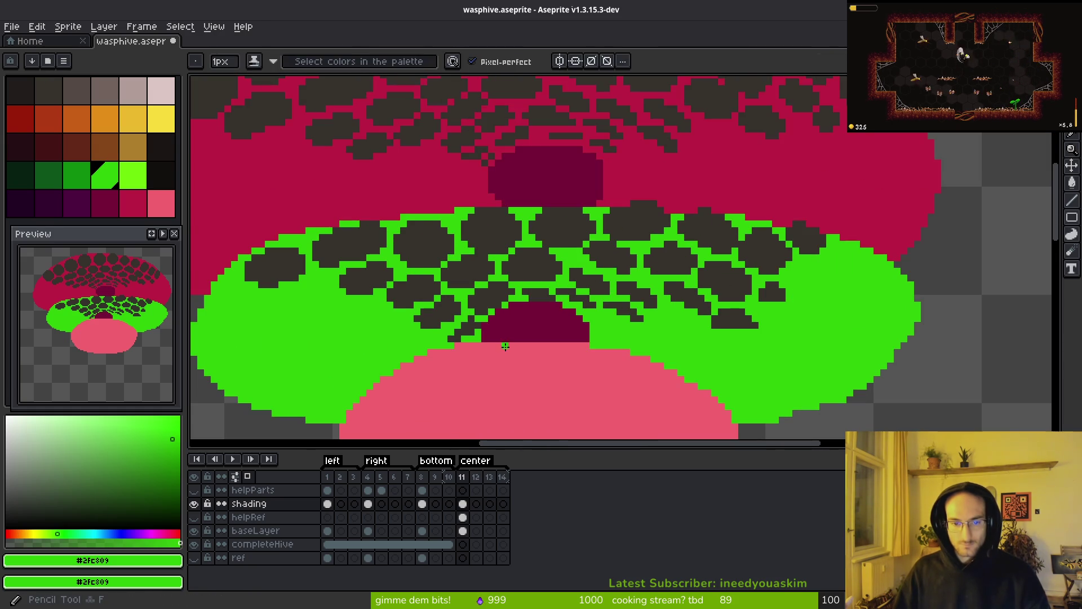
scroll(499, 327, "down", 2)
scroll(491, 304, "up", 4)
left_click(519, 270, "alt")
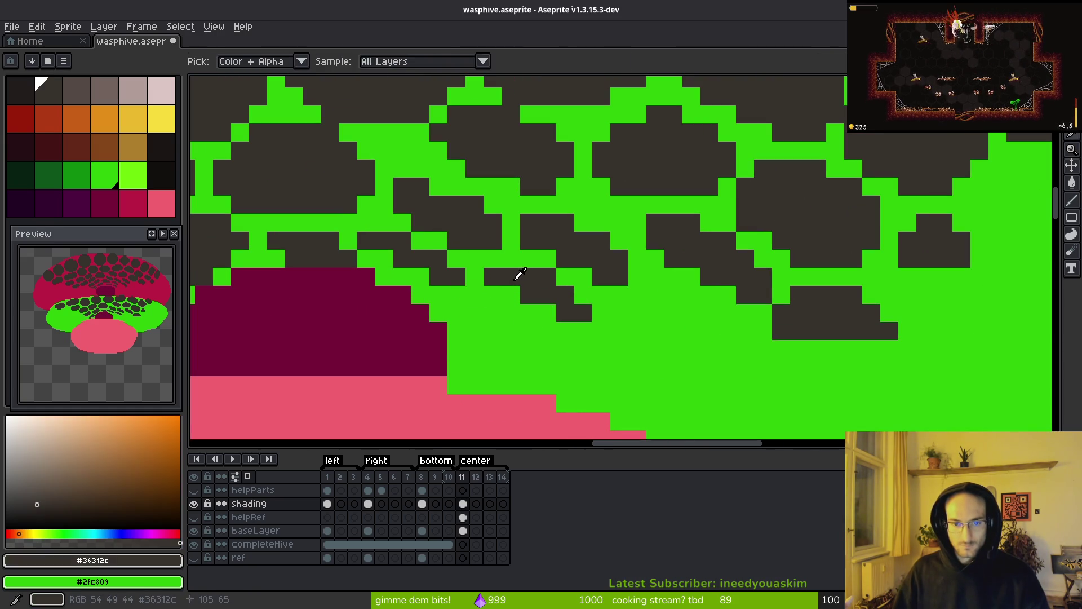
left_click(478, 308)
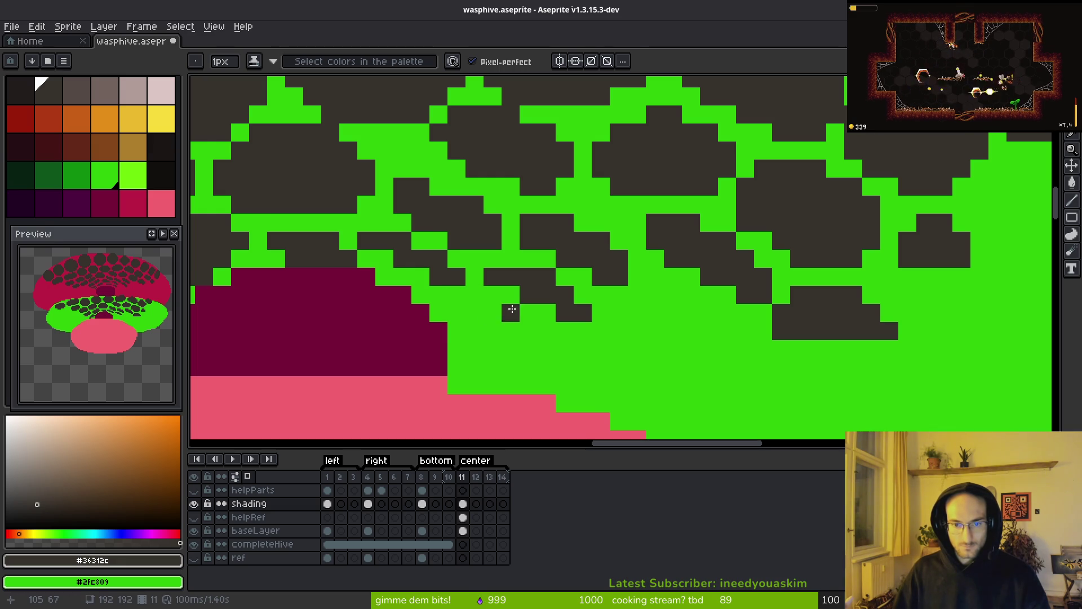
Step: Add a dark pixel beside the central arch
scroll(509, 308, "down", 3)
scroll(516, 338, "up", 3)
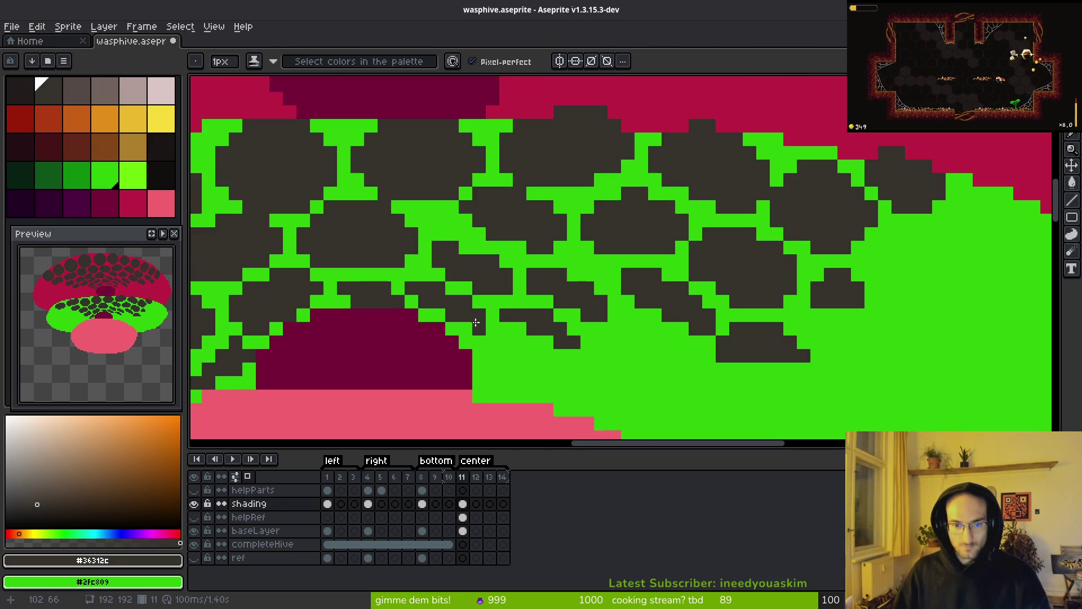
scroll(479, 326, "down", 3)
left_click(542, 386)
scroll(503, 347, "up", 3)
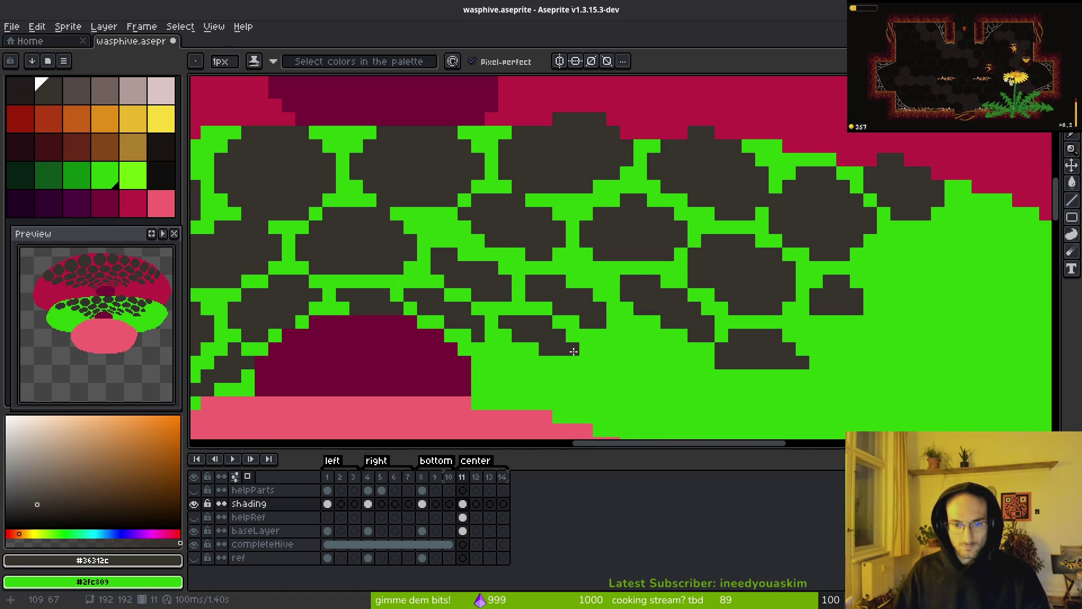
scroll(619, 374, "down", 3)
scroll(584, 378, "up", 4)
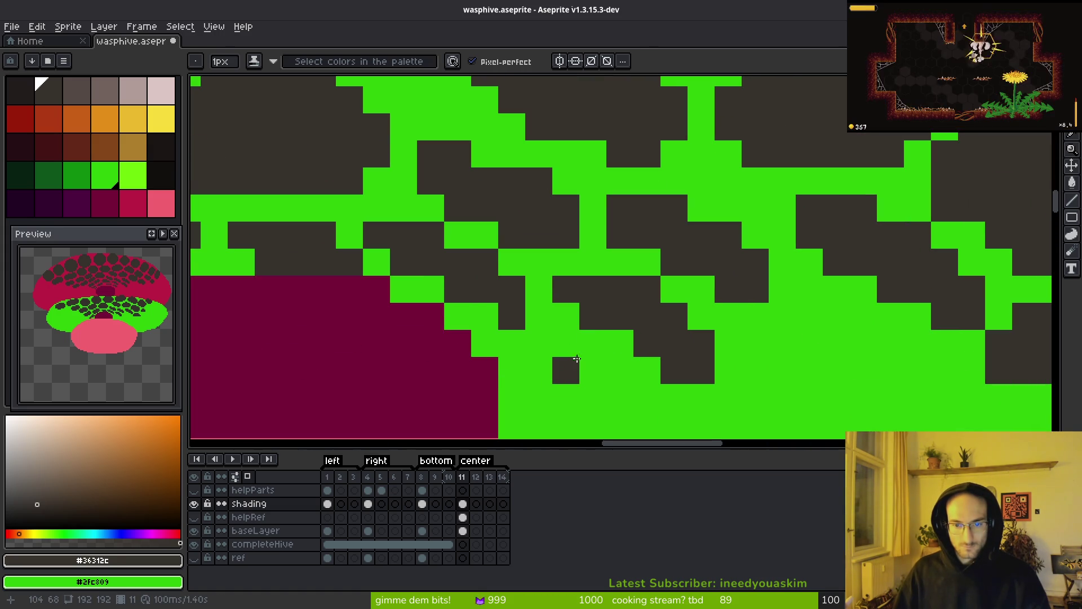
Step: Extend the dark cell diagonally down and right toward the arch's right edge
left_click(559, 344)
mouse_move(566, 370)
left_mouse_down()
mouse_move(593, 397)
mouse_move(565, 294)
left_mouse_up()
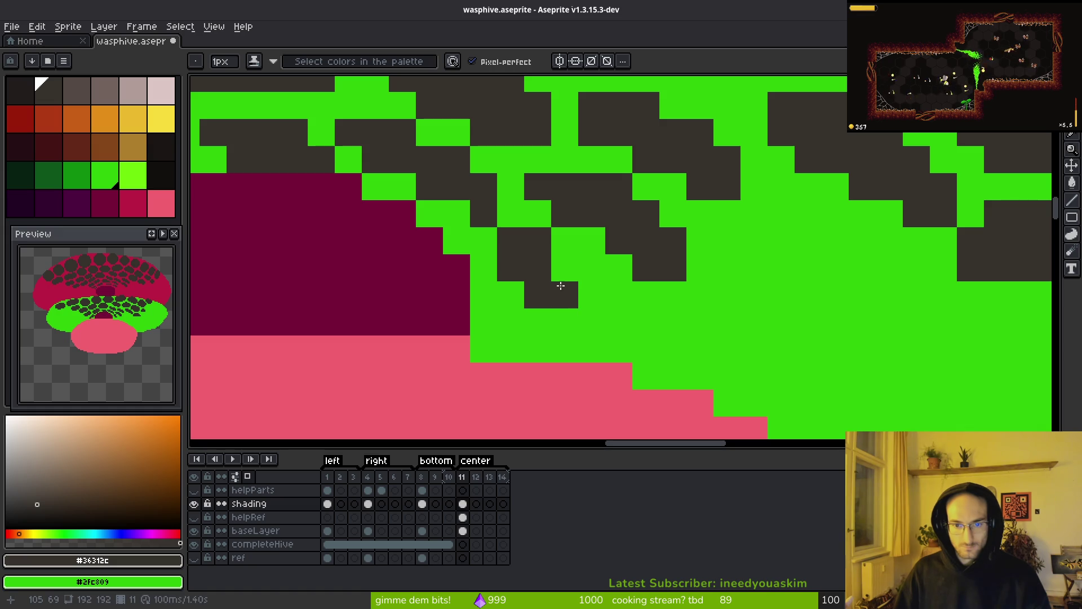
left_click(564, 267)
left_click(592, 295)
left_click_drag(592, 321, 575, 321)
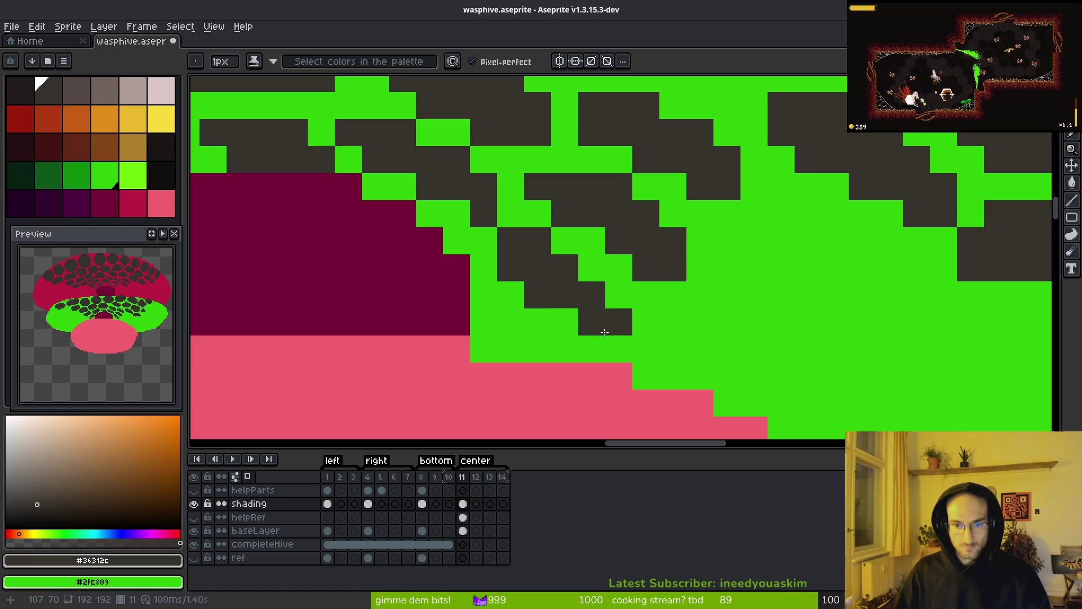
scroll(724, 349, "down", 4)
scroll(657, 348, "up", 3)
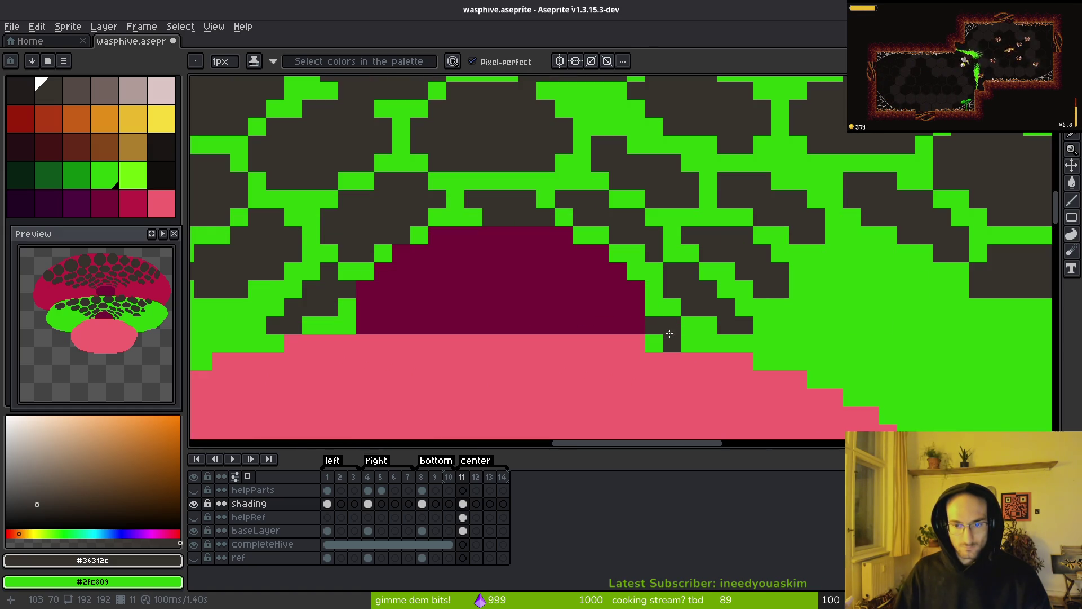
scroll(672, 354, "down", 4)
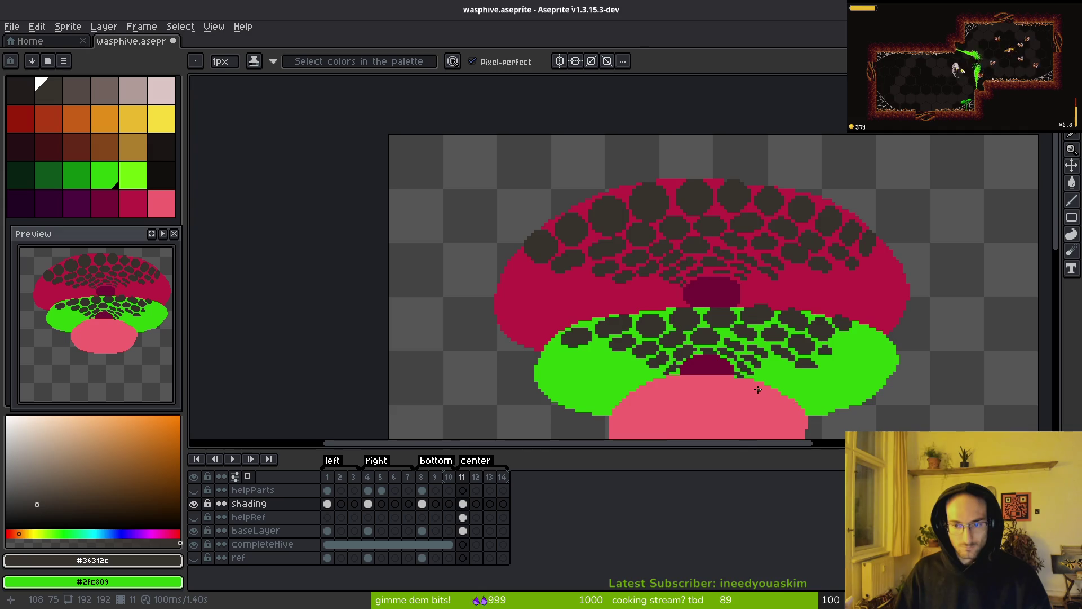
scroll(685, 380, "up", 3)
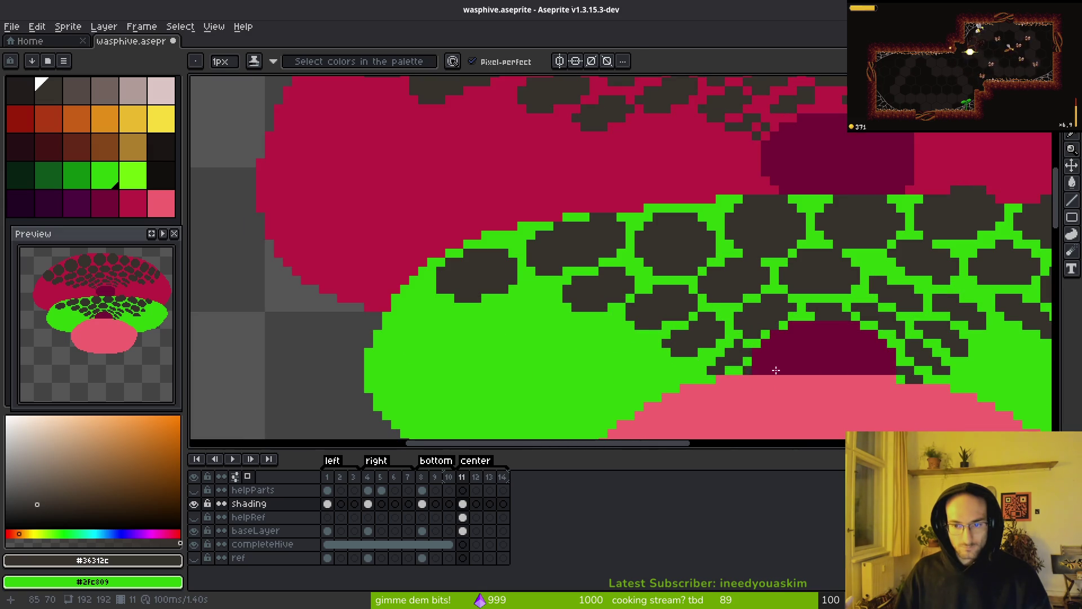
scroll(750, 370, "down", 4)
scroll(641, 287, "up", 3)
Step: Magic Wand-select the small dark cell at the band's right end and nudge it
key("w")
left_click_drag(633, 263, 647, 265)
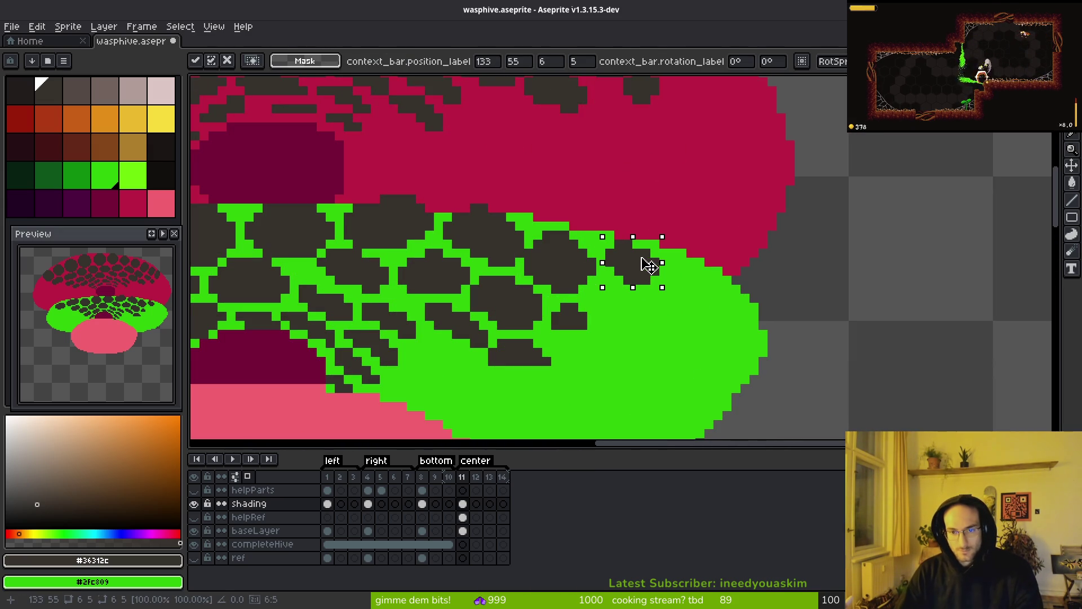
key("b")
scroll(648, 270, "up", 4)
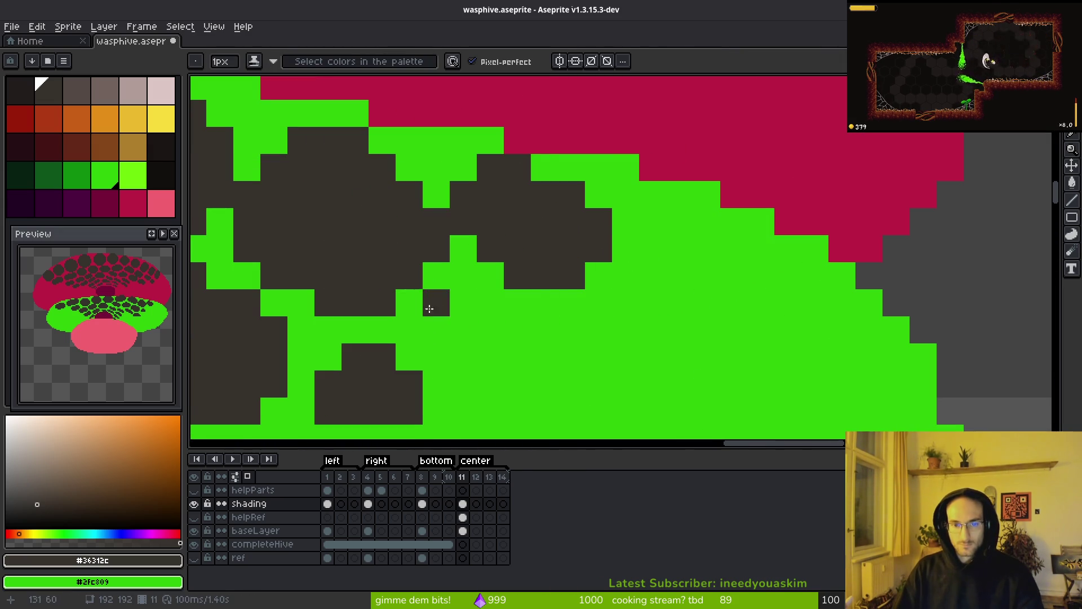
Step: Draw dark pixels diagonally from the cell and erase one stray dark pixel back to green
left_click_drag(456, 287, 563, 338)
scroll(478, 260, "down", 1)
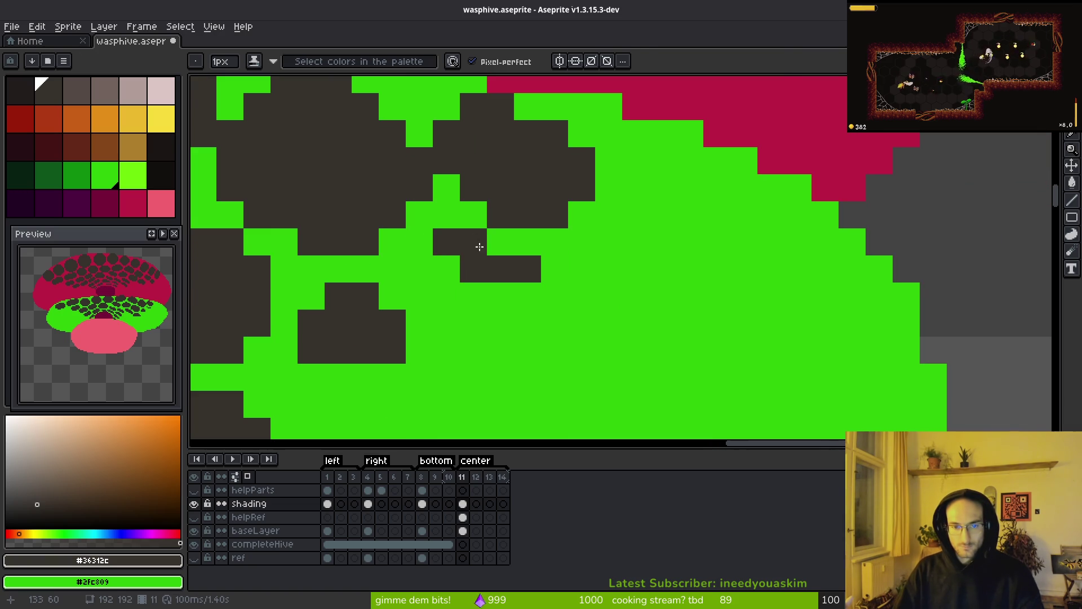
mouse_move(425, 253)
left_mouse_down()
mouse_move(420, 271)
mouse_move(508, 339)
mouse_move(517, 316)
mouse_move(481, 342)
left_mouse_up()
key("e")
left_click(497, 350)
scroll(524, 327, "down", 3)
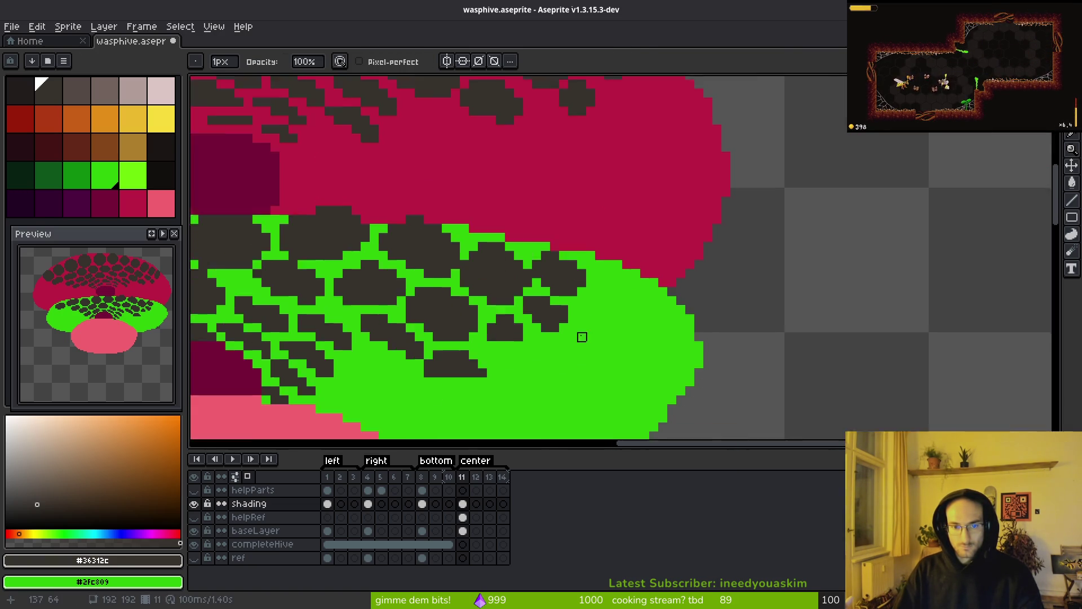
key("b")
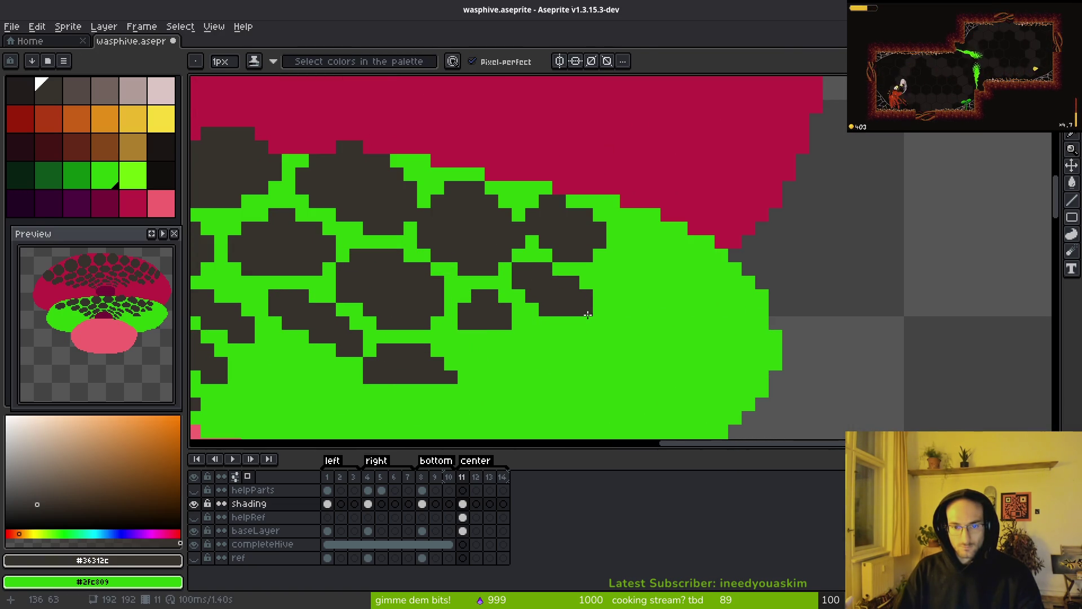
Step: Paint a dark stroke below the cell, then undo it
scroll(574, 319, "down", 3)
scroll(617, 334, "up", 4)
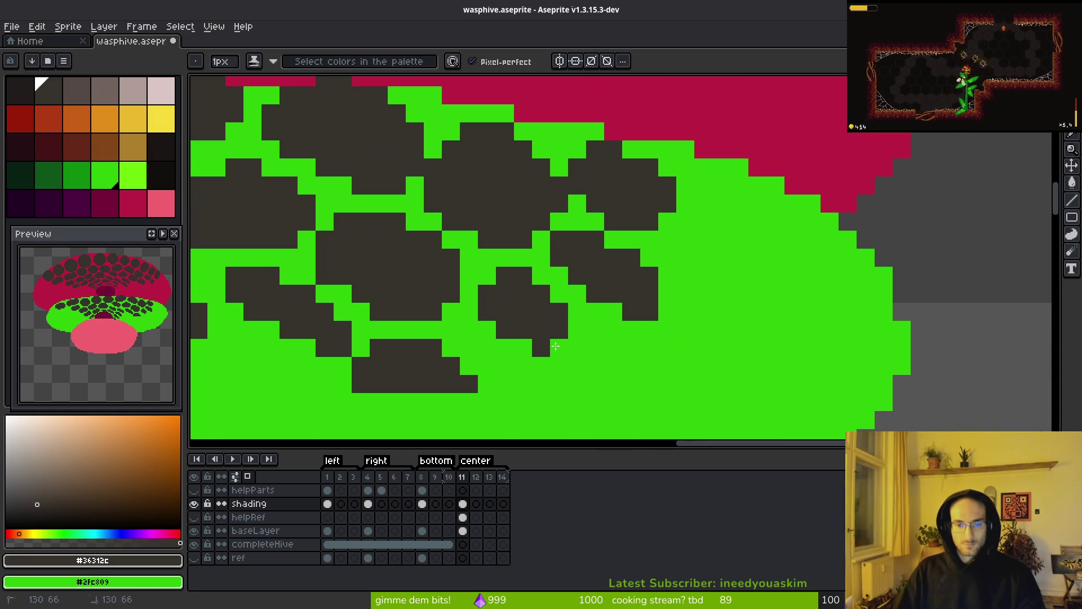
left_click_drag(567, 353, 542, 359)
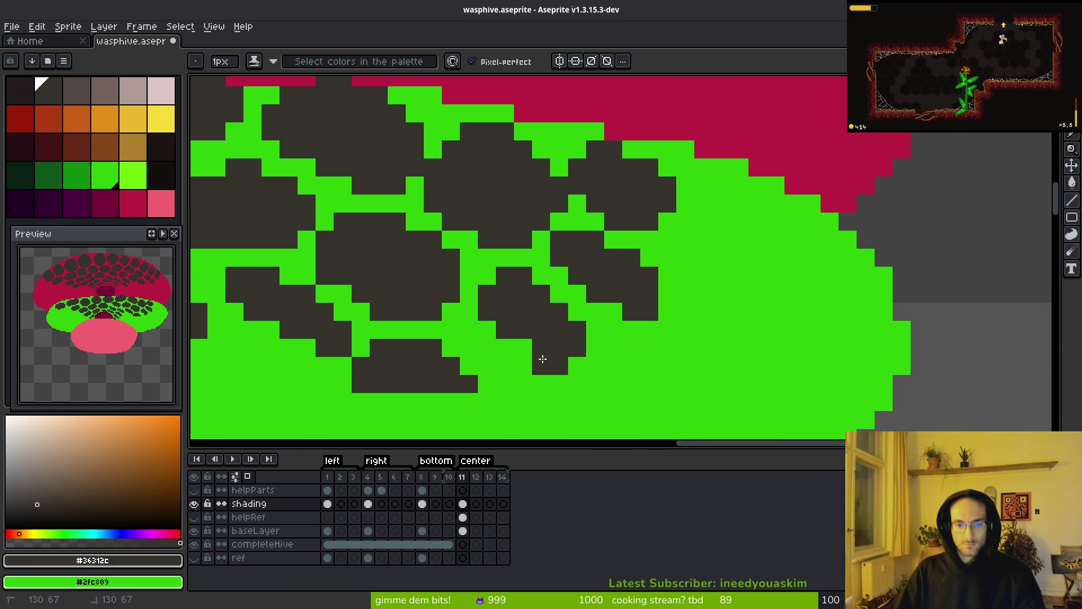
scroll(573, 347, "down", 4)
scroll(623, 338, "up", 4)
key("ctrl+z")
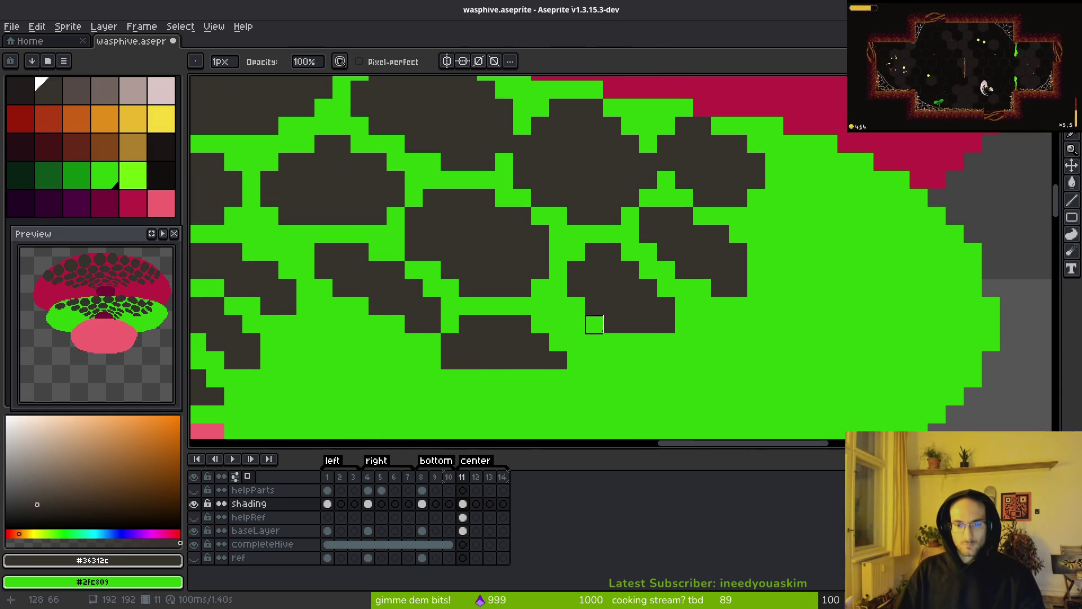
scroll(665, 360, "down", 5)
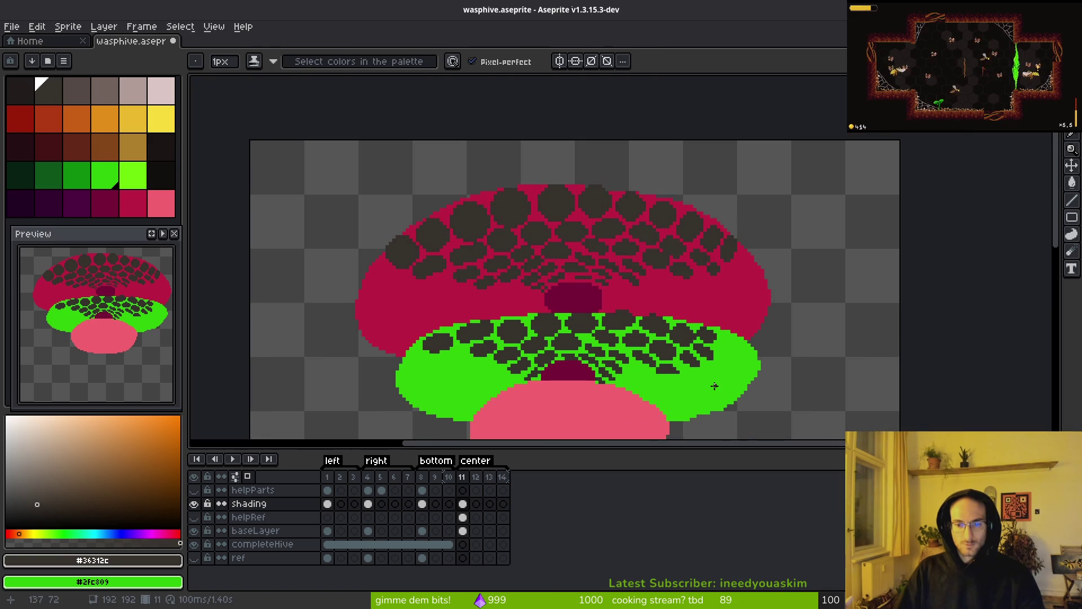
Step: Repaint the dark bump on the crimson/green boundary crimson
scroll(607, 310, "up", 6)
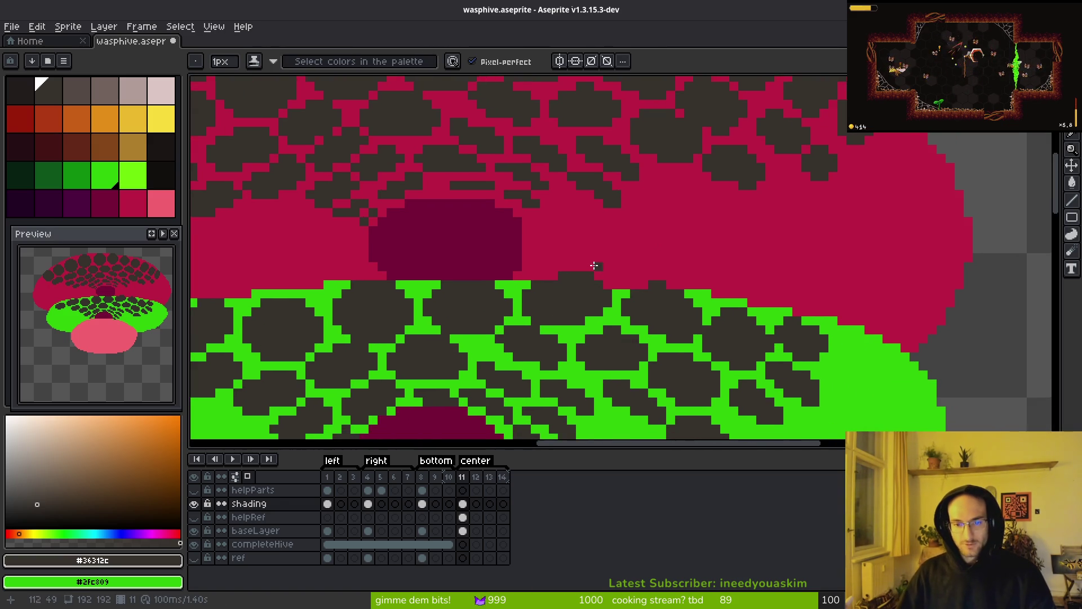
left_click_drag(607, 311, 485, 184)
mouse_move(379, 191)
left_mouse_down()
mouse_move(514, 191)
mouse_move(462, 167)
left_mouse_up()
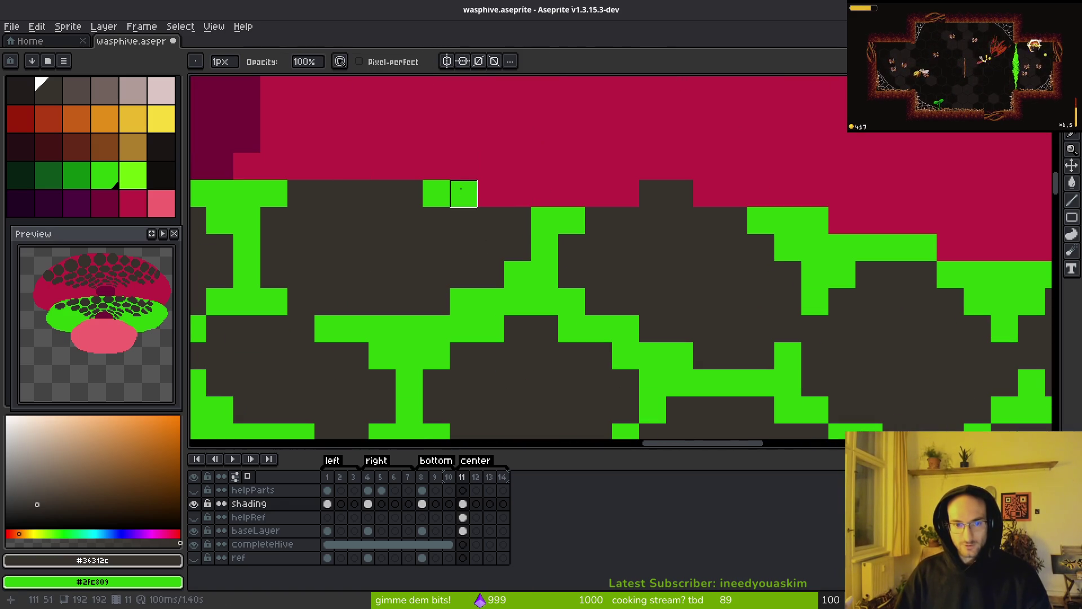
Step: Darken stray green pixels along the green band's top edge, restore one to green, and save wasphive.aseprite
mouse_move(521, 271)
left_mouse_down()
mouse_move(514, 261)
mouse_move(471, 297)
left_mouse_up()
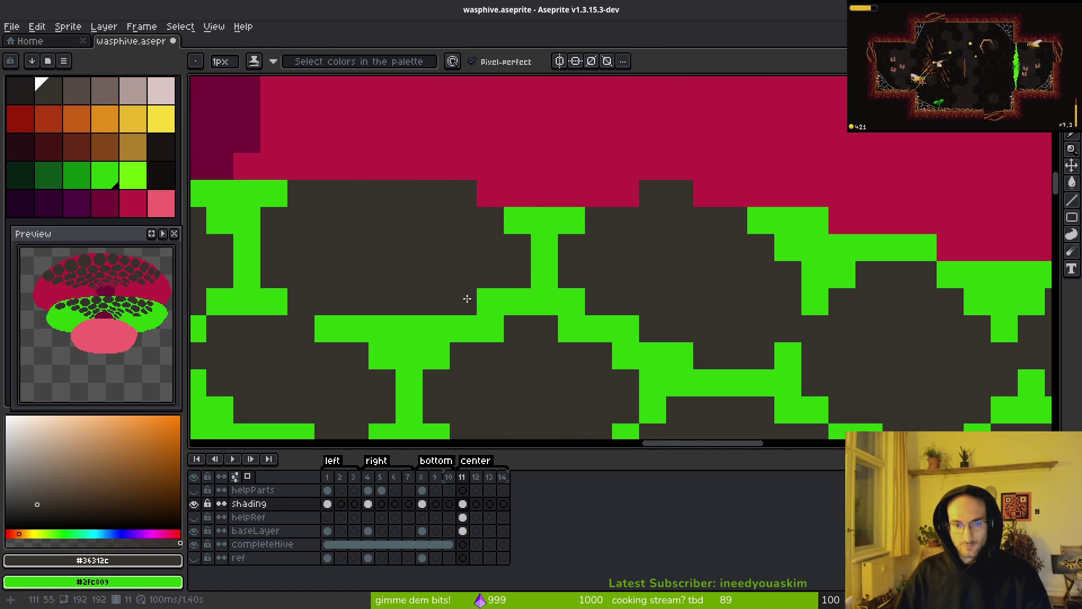
scroll(544, 368, "down", 6)
scroll(542, 369, "up", 4)
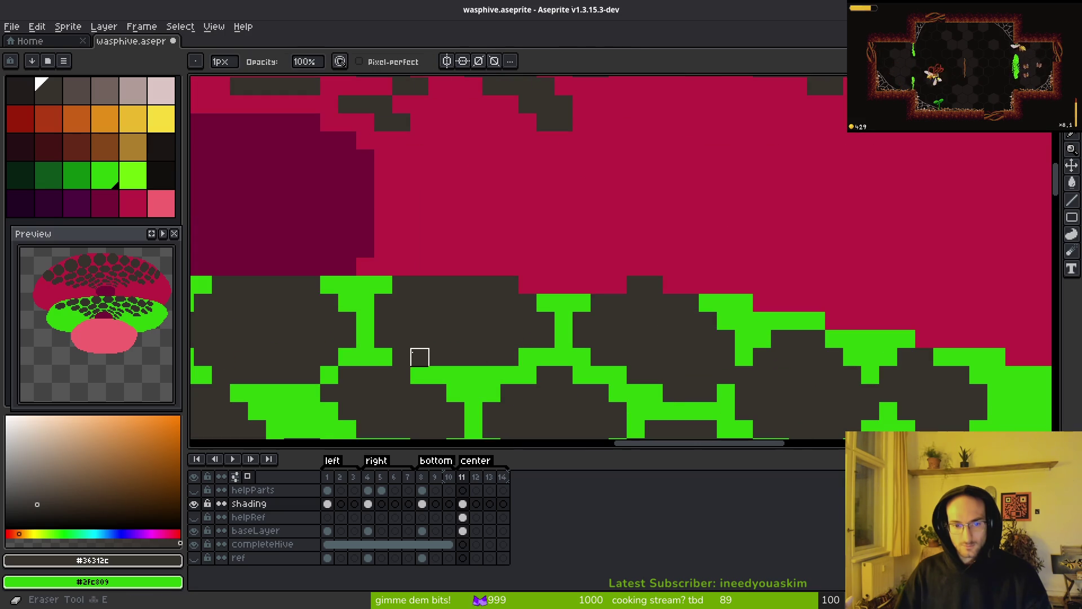
left_click(419, 357)
right_click(383, 338)
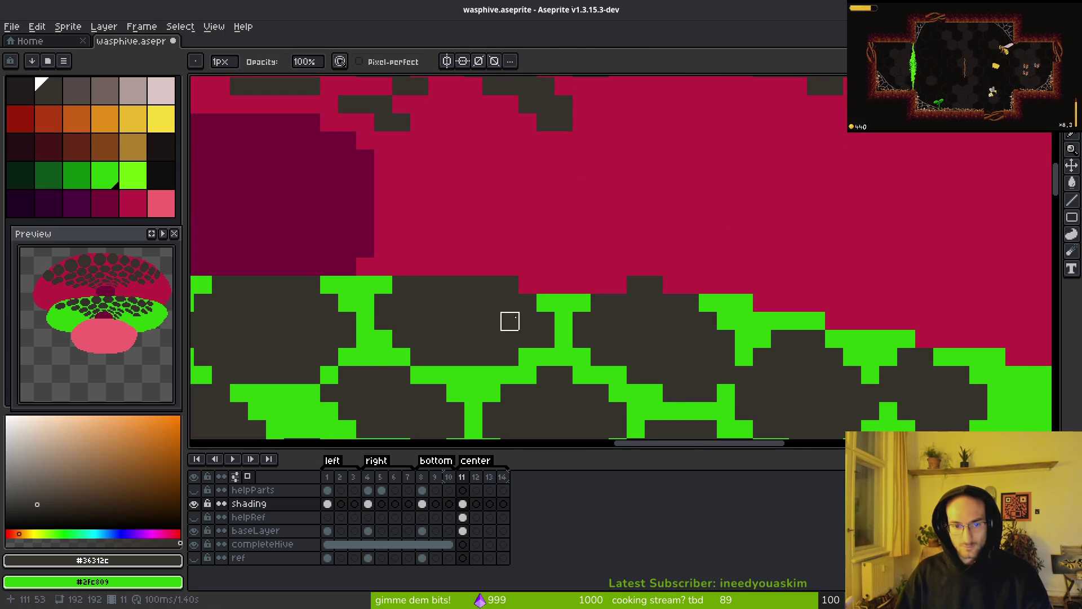
key("ctrl+s")
scroll(561, 333, "down", 5)
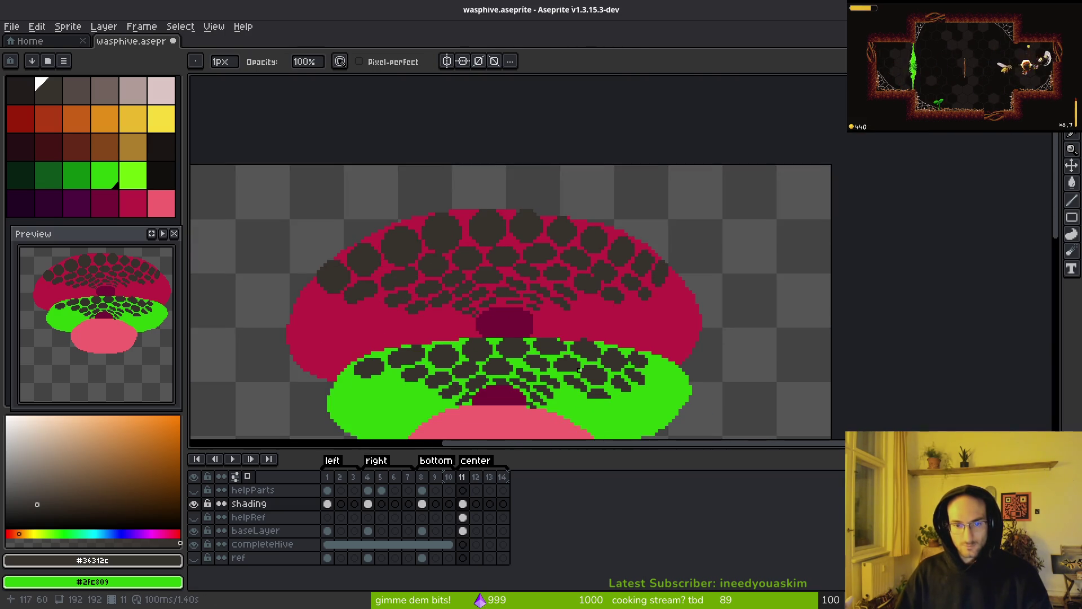
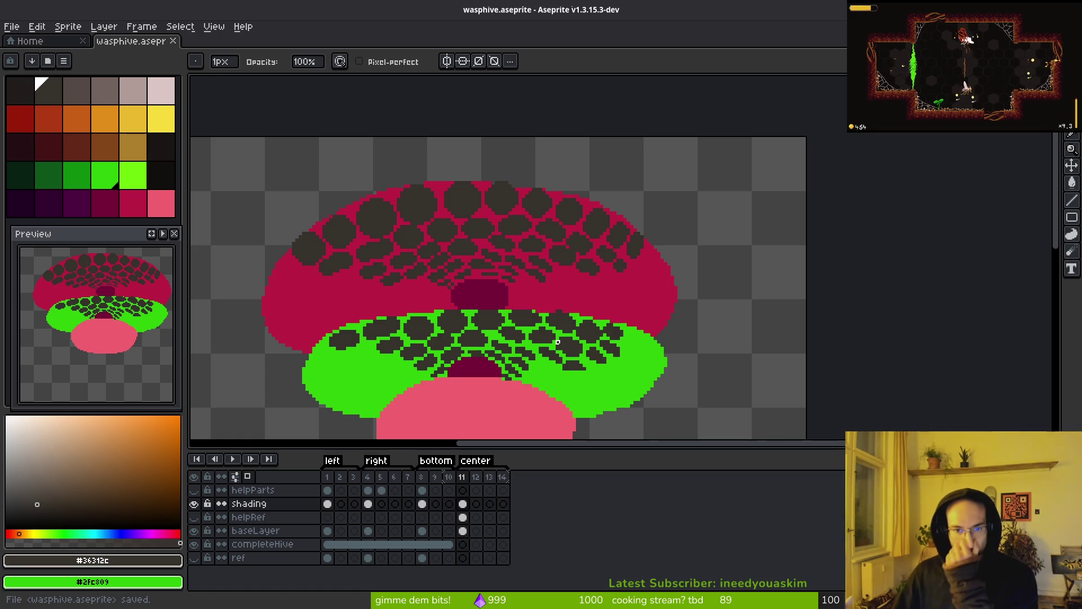
Step: Frame the hive and paint a small dark pixel cluster beside the central opening
left_click_drag(391, 299, 523, 256)
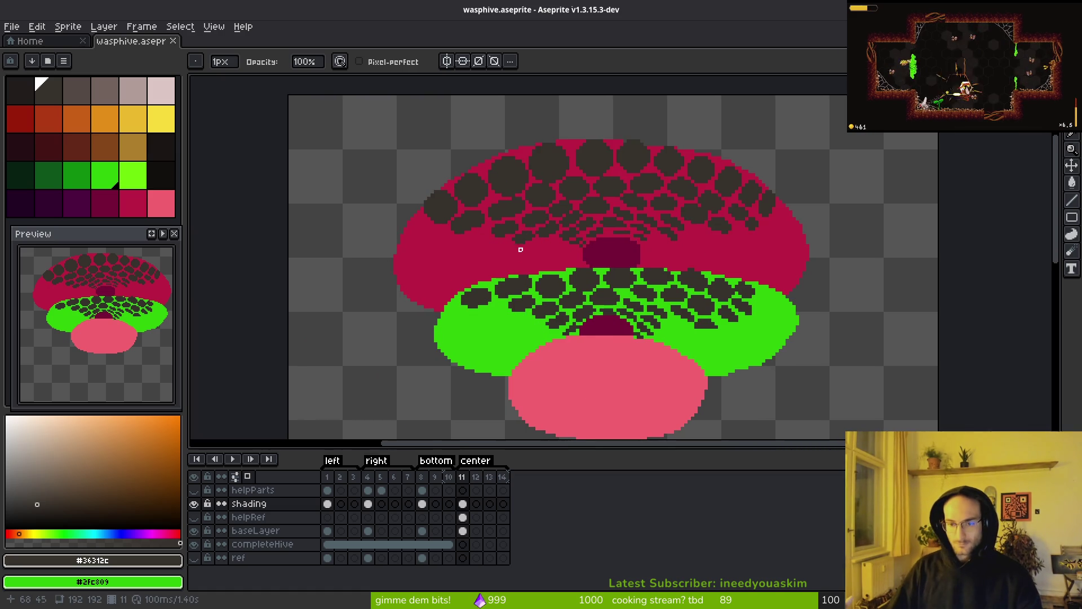
left_click_drag(623, 316, 580, 248)
scroll(562, 185, "up", 3)
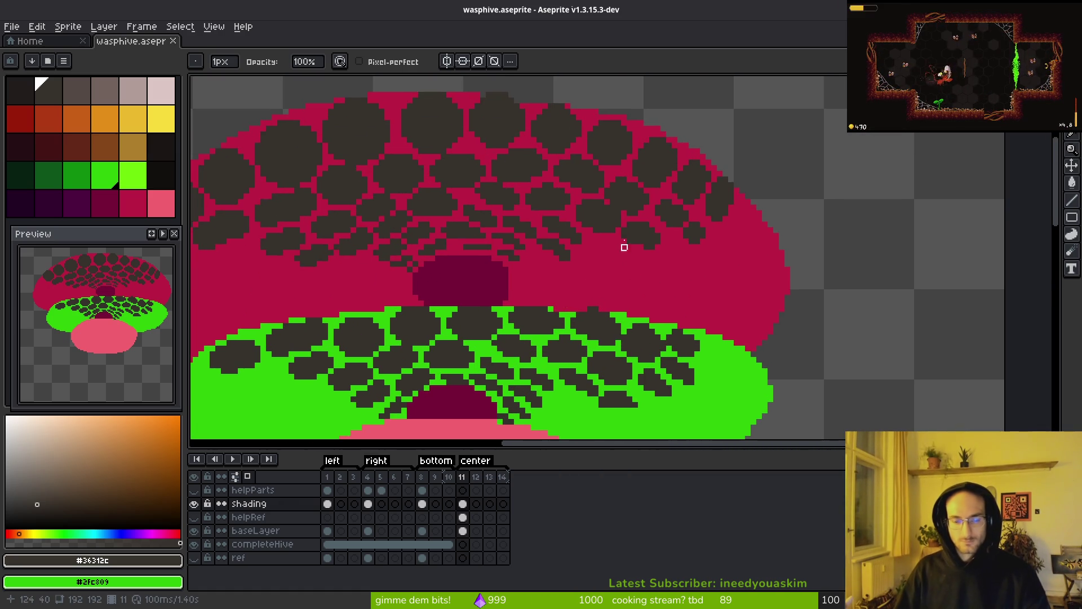
scroll(579, 236, "down", 4)
scroll(591, 279, "down", 2)
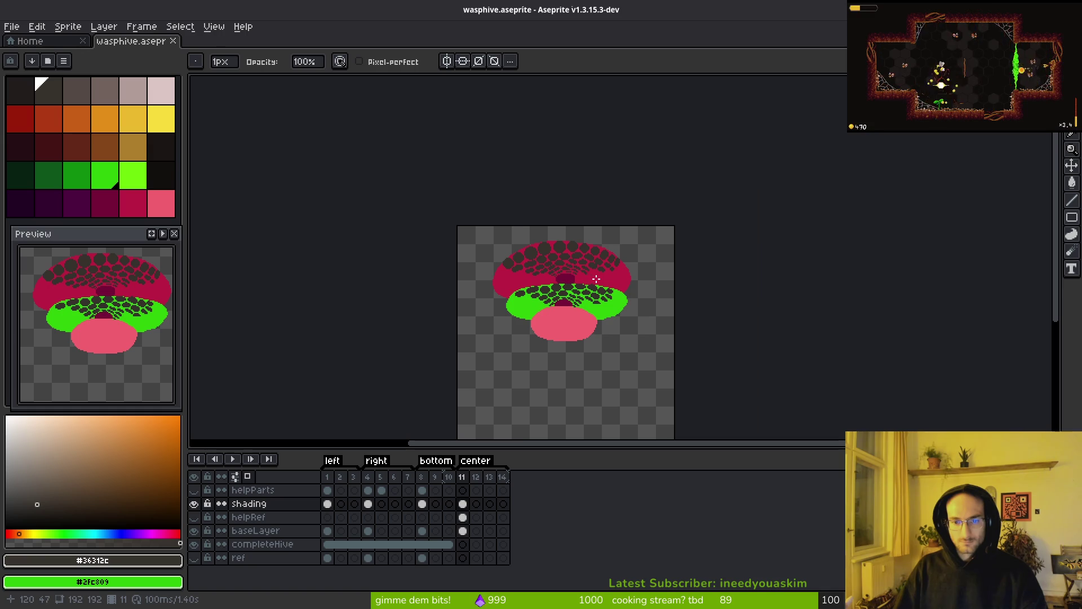
scroll(572, 279, "up", 5)
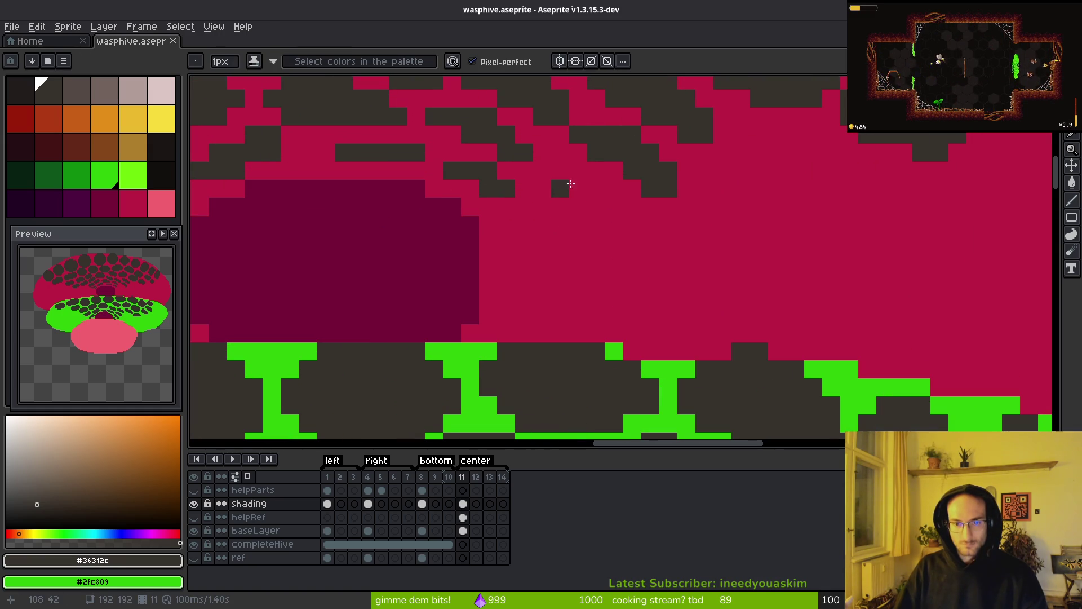
left_click(572, 182)
left_click(592, 205)
left_click_drag(578, 225, 551, 172)
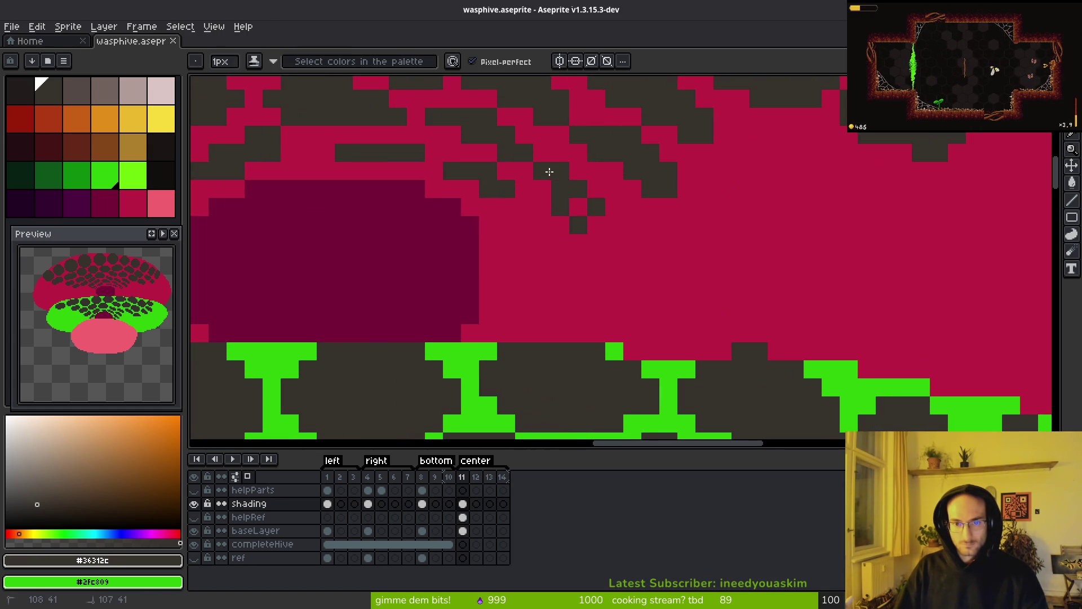
left_click(542, 188)
Step: Dot a dithered pattern of dark pixels and fill its gaps
left_click(524, 225)
left_click(542, 242)
left_click(560, 260)
left_click(543, 278)
left_click(524, 261)
left_click(506, 242)
left_click(506, 225)
left_click(524, 242)
left_click(543, 260)
left_click(561, 279)
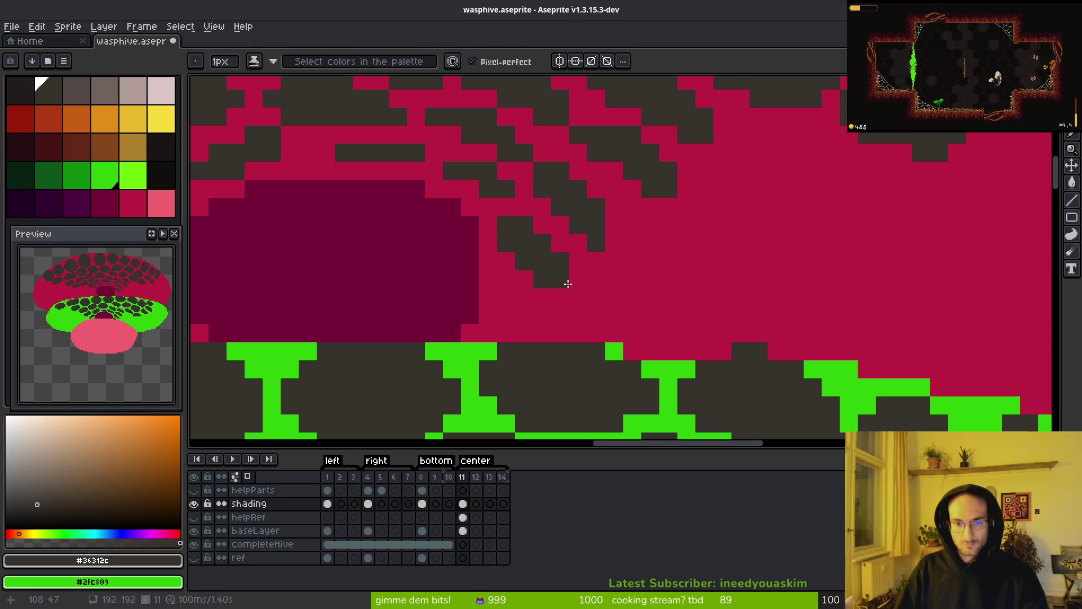
Step: Add dark pixels below the small cells and a short stroke toward the green band
scroll(578, 325, "up", 1)
left_click(523, 281)
left_click(550, 307)
mouse_move(519, 342)
left_mouse_down()
mouse_move(507, 306)
mouse_move(489, 333)
left_mouse_up()
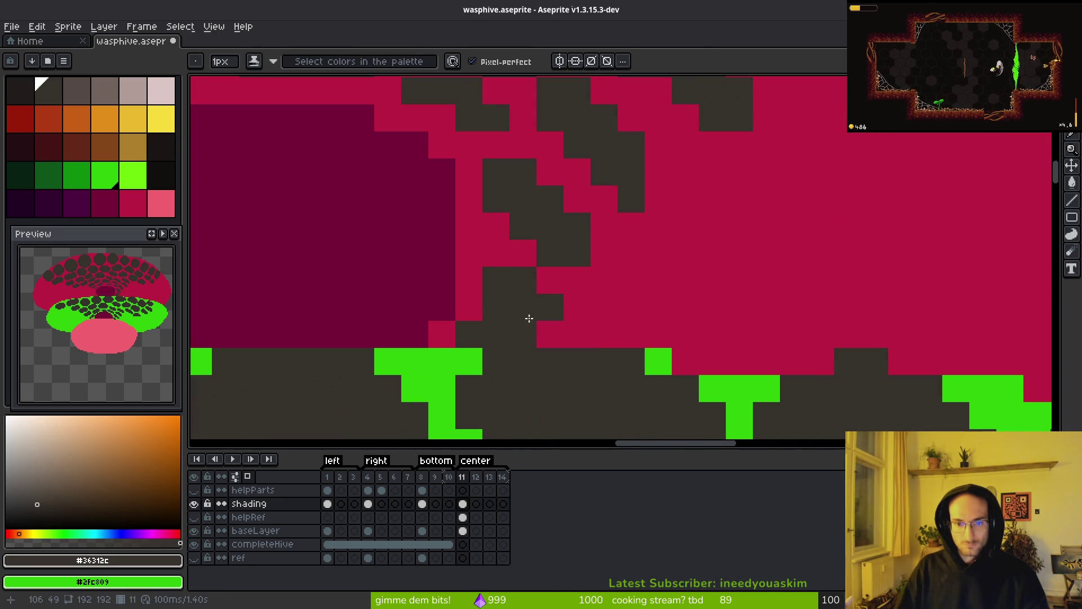
Step: Shape a new small dark cell to the right of the cluster
left_click(604, 307)
left_click(631, 281)
left_click(632, 307)
left_click(605, 335)
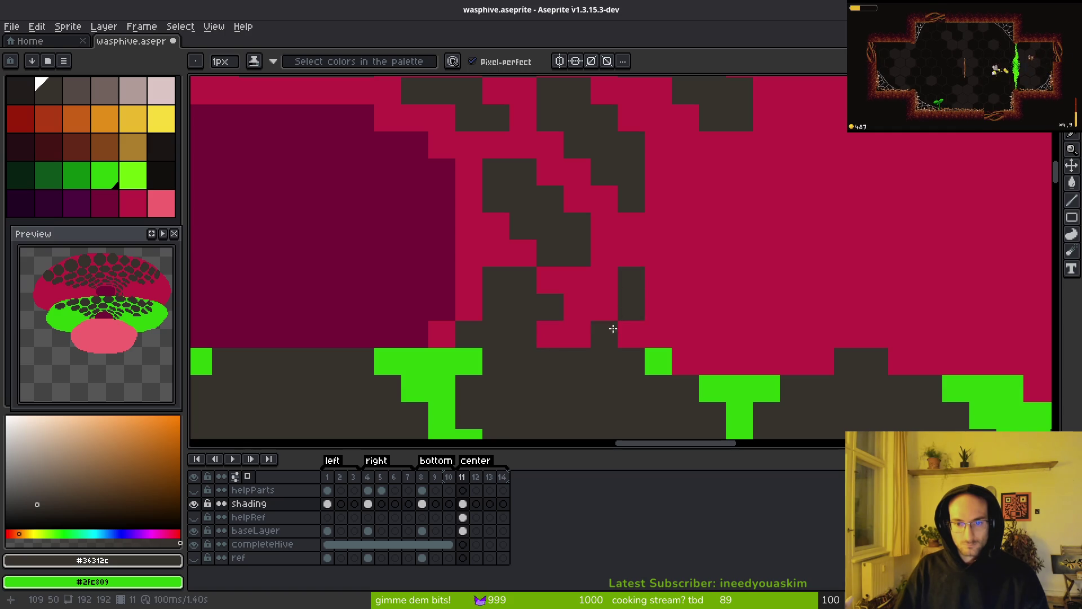
left_click(605, 307)
left_click(631, 334)
Step: Draw a vertical column of dark pixels and add pixels to the new cell
scroll(682, 313, "down", 3)
scroll(611, 321, "up", 2)
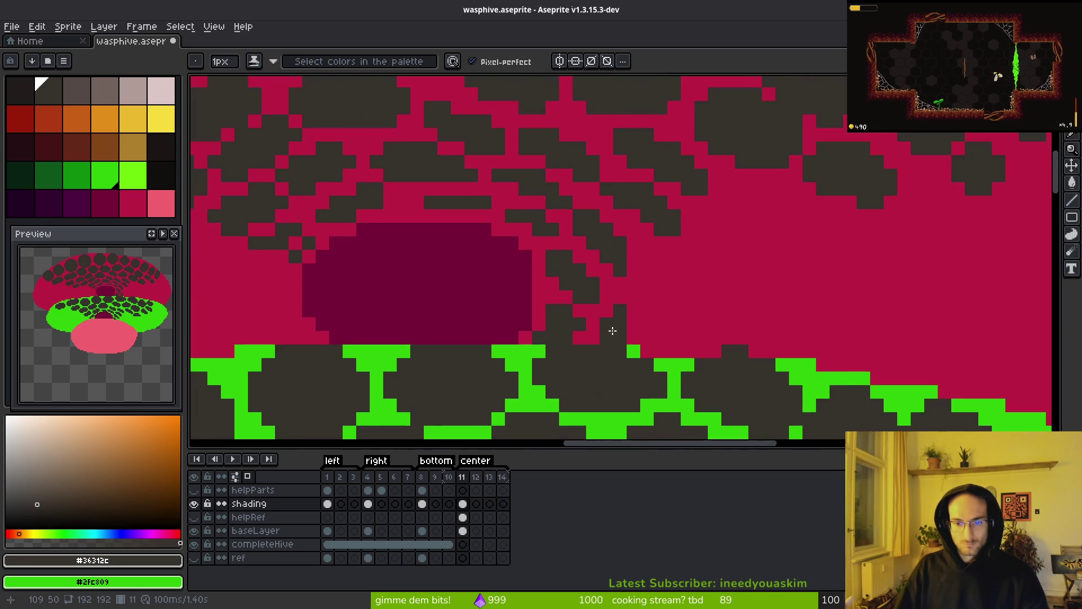
mouse_move(611, 223)
left_mouse_down()
mouse_move(611, 272)
mouse_move(599, 255)
left_mouse_up()
left_click(612, 213)
left_click(637, 252)
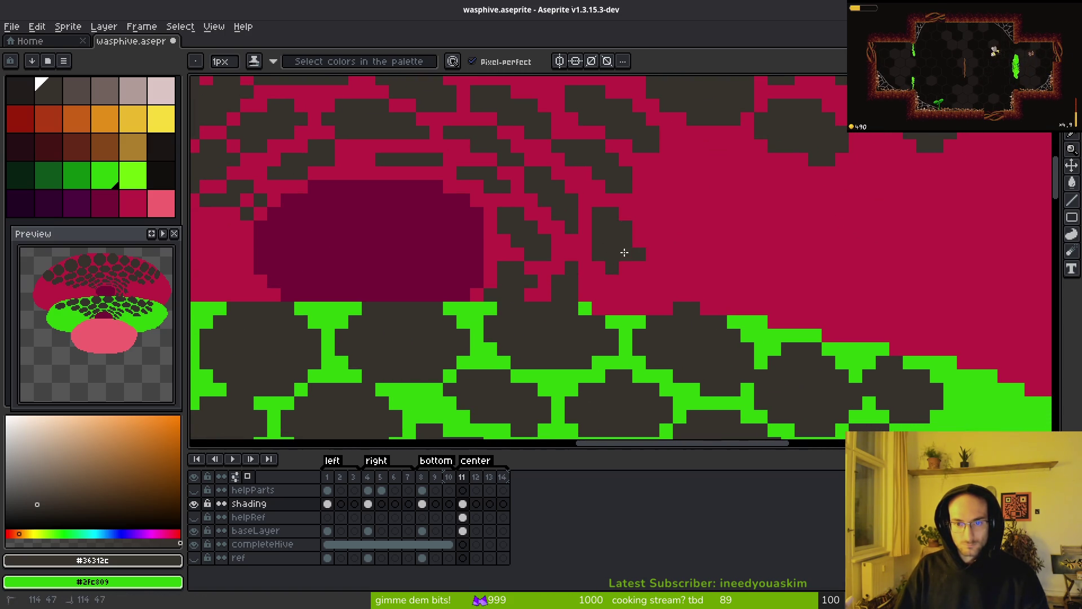
Step: Erase a stray dark pixel, then redraw dark pixels down the cell's edge
key("e")
left_click(640, 254)
key("b")
key("e")
key("b")
left_click(639, 254)
left_click_drag(639, 267, 627, 279)
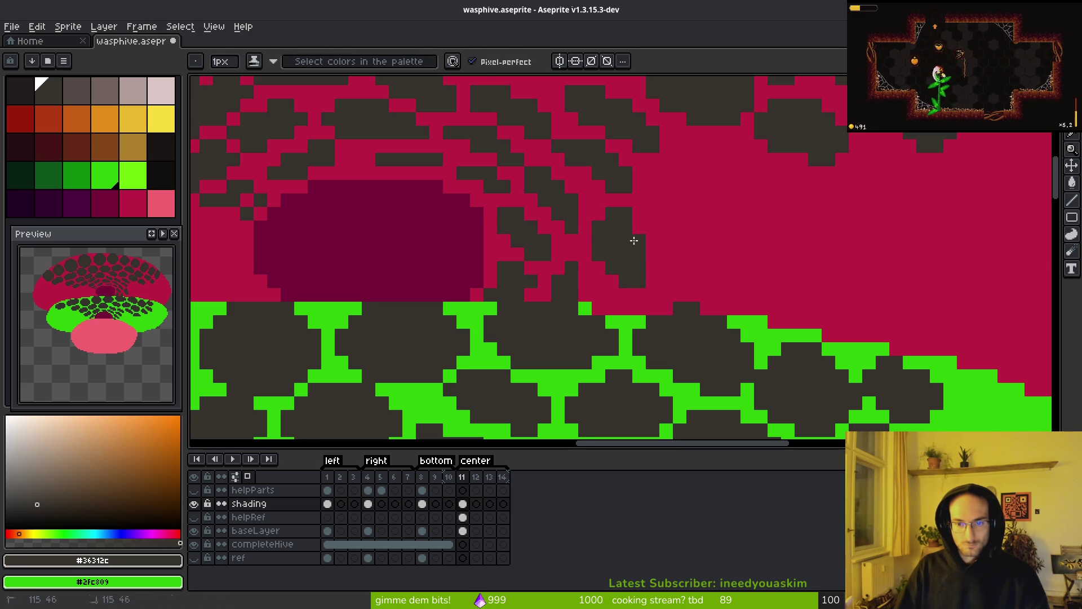
scroll(626, 256, "up", 1)
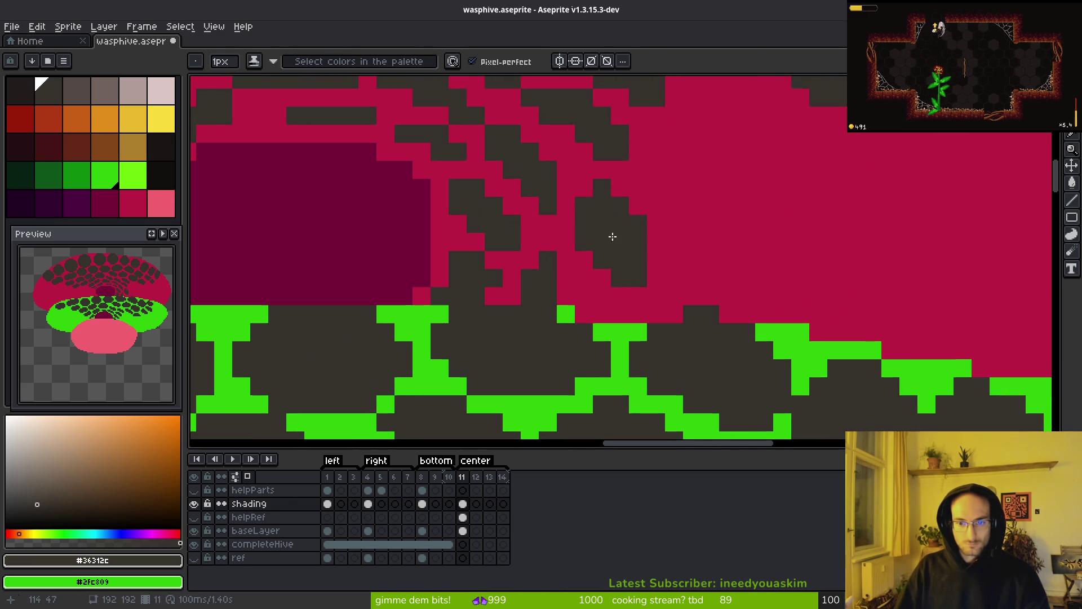
key("e")
scroll(695, 277, "down", 4)
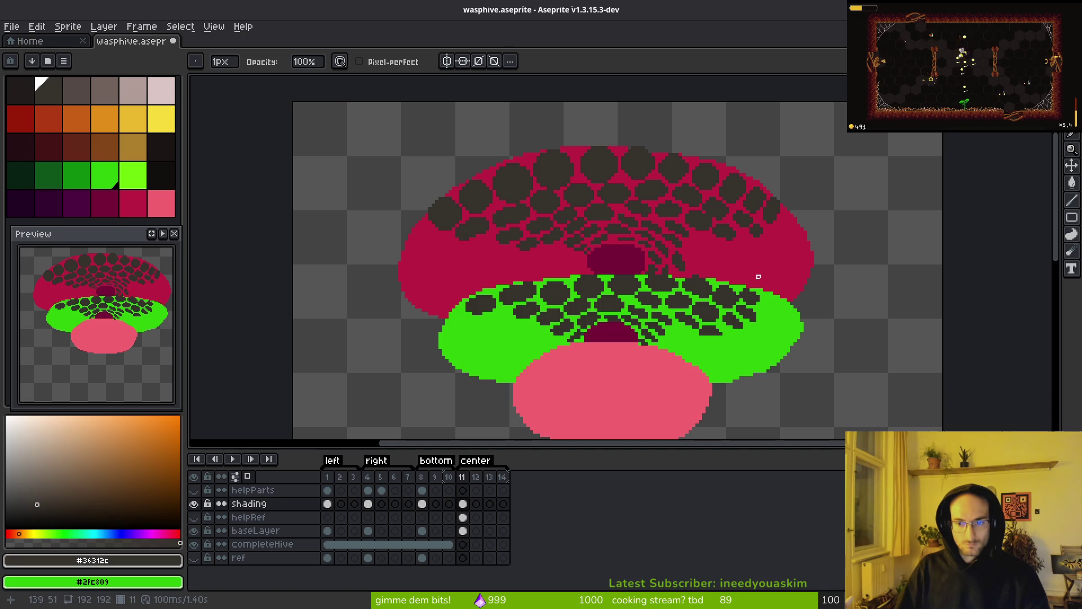
Step: Paint a diagonal row of dark cell pixels on the dome, then undo it
scroll(697, 266, "up", 3)
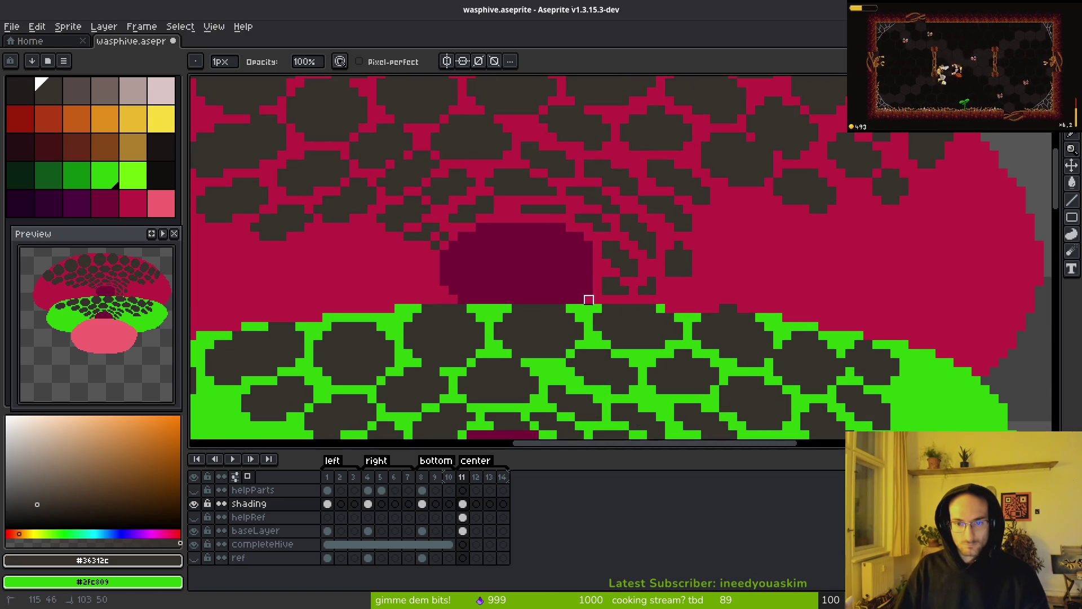
key("b")
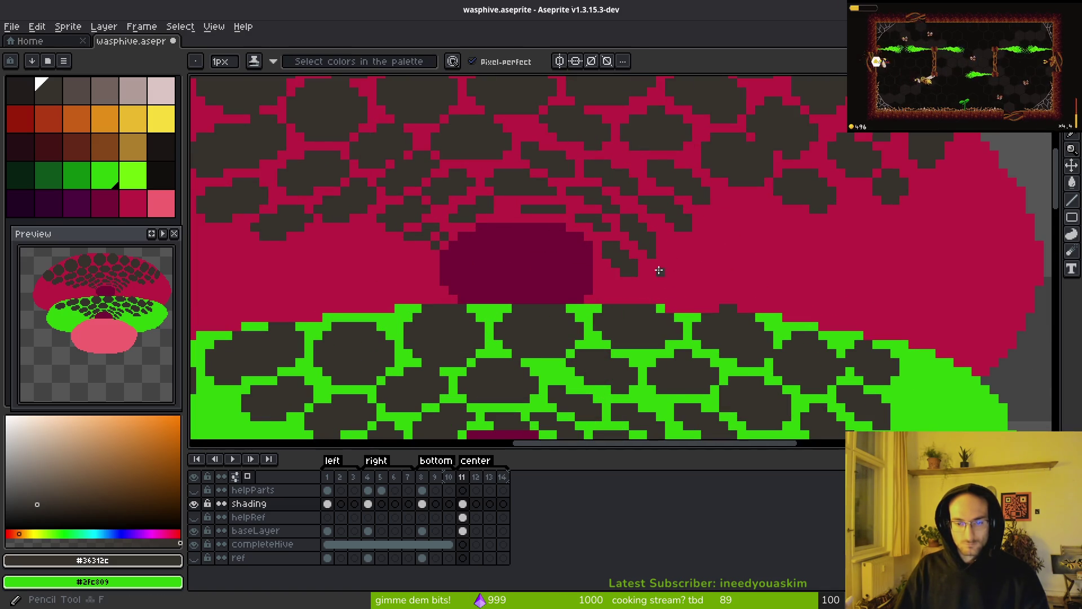
scroll(679, 255, "up", 2)
scroll(679, 255, "down", 2)
scroll(681, 254, "up", 2)
mouse_move(669, 211)
left_mouse_down()
mouse_move(742, 210)
mouse_move(710, 190)
mouse_move(662, 213)
mouse_move(735, 234)
mouse_move(771, 262)
mouse_move(804, 251)
mouse_move(814, 275)
mouse_move(751, 236)
left_mouse_up()
scroll(817, 277, "down", 5)
scroll(756, 268, "up", 3)
key("ctrl+z")
scroll(805, 259, "up", 2)
Step: Extend the dark cells rightward and down with several strokes on the dome
left_click(798, 298)
mouse_move(798, 299)
left_mouse_down()
mouse_move(850, 288)
mouse_move(889, 326)
mouse_move(967, 349)
left_mouse_up()
scroll(955, 353, "down", 3)
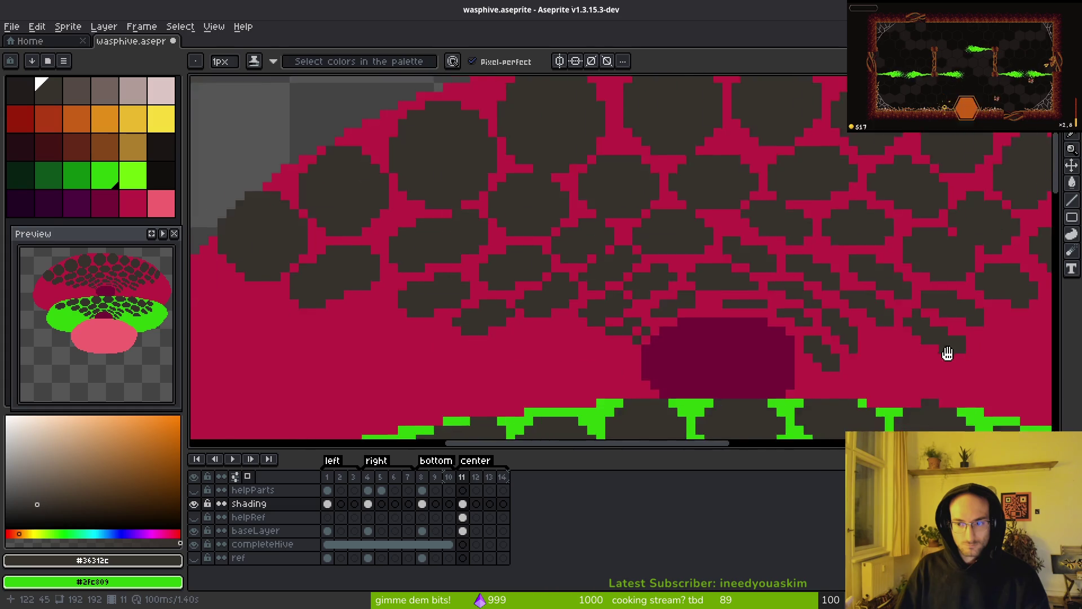
scroll(725, 316, "up", 2)
mouse_move(688, 226)
left_mouse_down()
mouse_move(628, 251)
mouse_move(667, 235)
mouse_move(671, 262)
left_mouse_up()
mouse_move(824, 258)
left_mouse_down()
mouse_move(749, 258)
mouse_move(839, 242)
mouse_move(768, 280)
left_mouse_up()
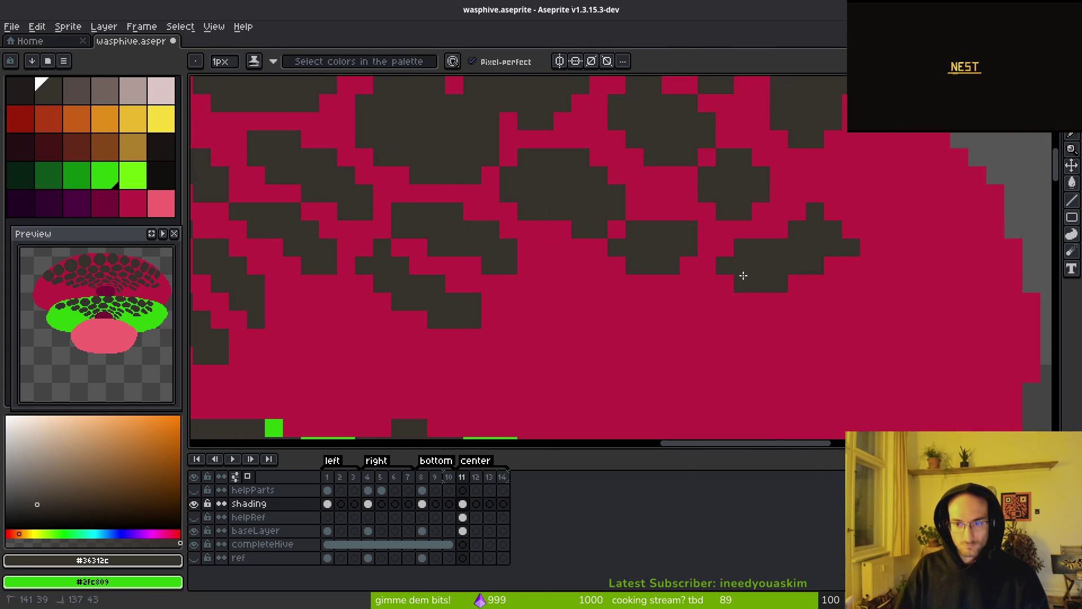
Step: Add a short dark stroke and darken one crimson pixel into a cell
scroll(836, 327, "down", 4)
scroll(781, 298, "down", 1)
scroll(793, 290, "up", 3)
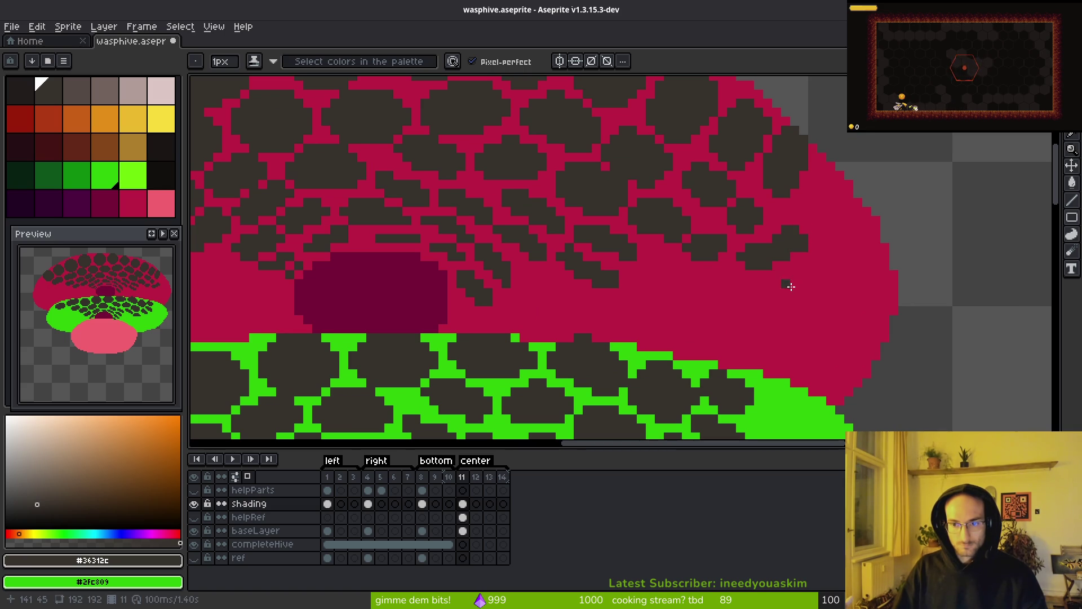
scroll(796, 266, "up", 4)
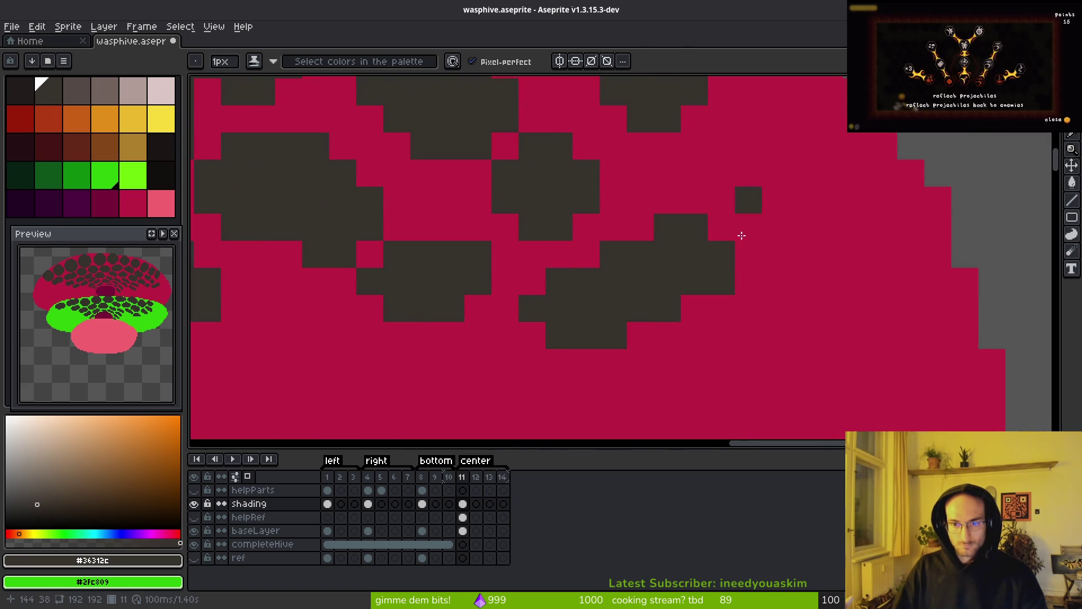
mouse_move(592, 210)
left_mouse_down()
mouse_move(504, 311)
mouse_move(591, 319)
mouse_move(591, 297)
mouse_move(553, 355)
mouse_move(588, 292)
left_mouse_up()
left_click(569, 234)
Step: Select a dark cell region with the Magic Wand, then deselect
scroll(608, 289, "down", 6)
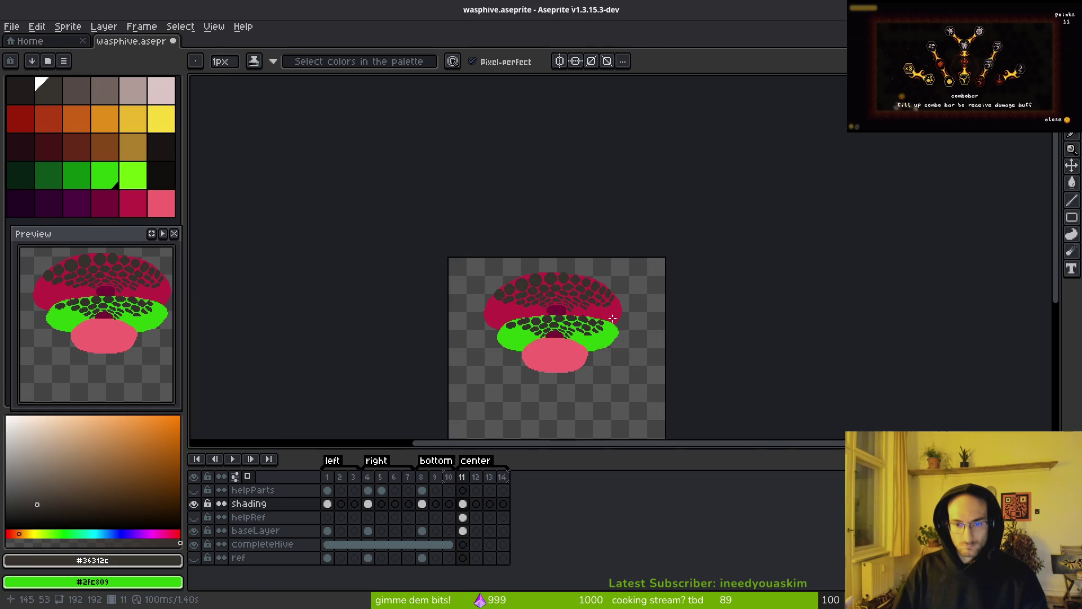
scroll(613, 316, "up", 6)
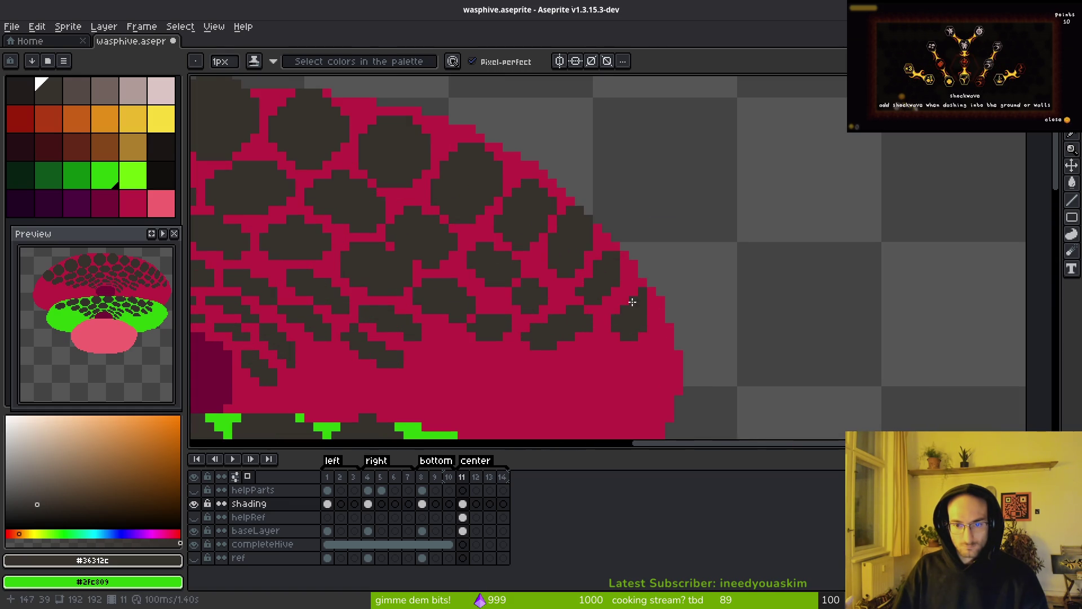
scroll(626, 309, "up", 2)
key("w")
left_click(624, 326)
key("ctrl+d")
key("b")
Step: Paint and erase dark pixels to shape cells near the dome's right edge
left_click(570, 335)
key("e")
left_click(604, 333)
key("b")
left_click(660, 317)
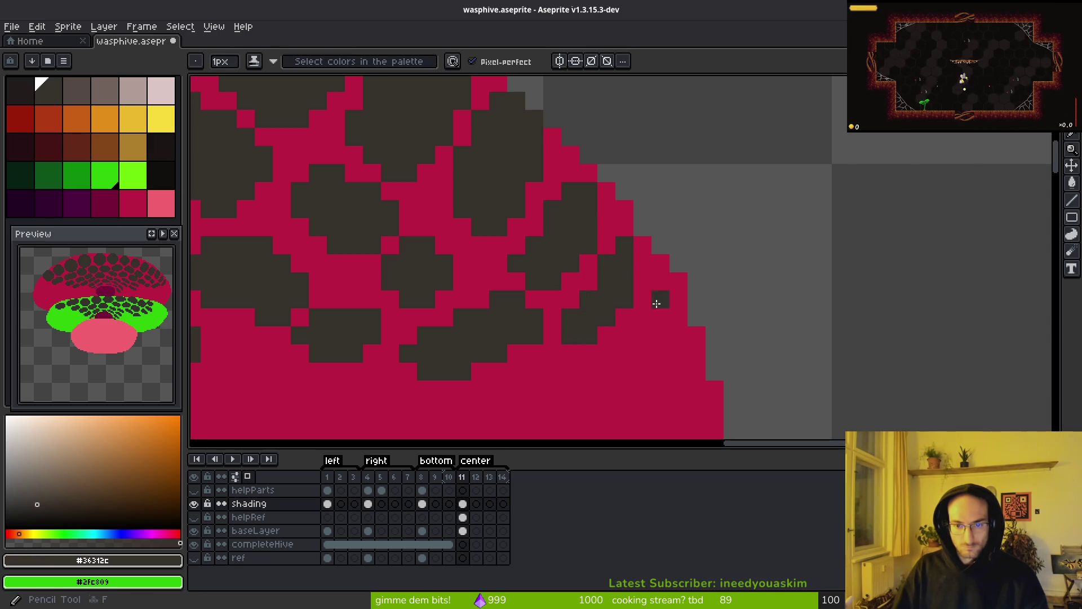
scroll(661, 314, "down", 2)
scroll(665, 316, "up", 2)
left_click(672, 254)
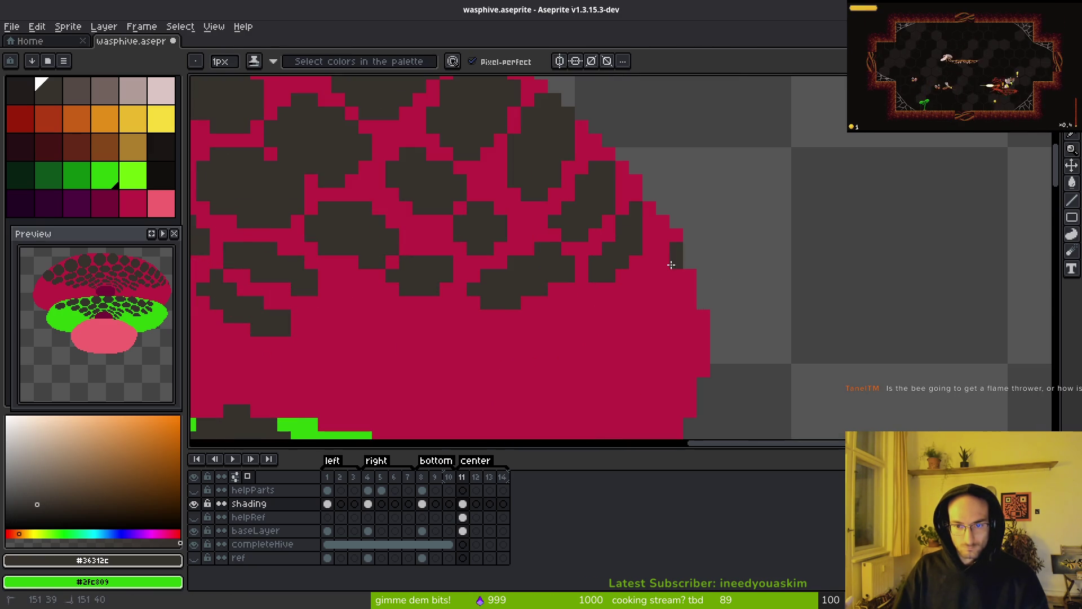
left_click_drag(650, 303, 666, 258)
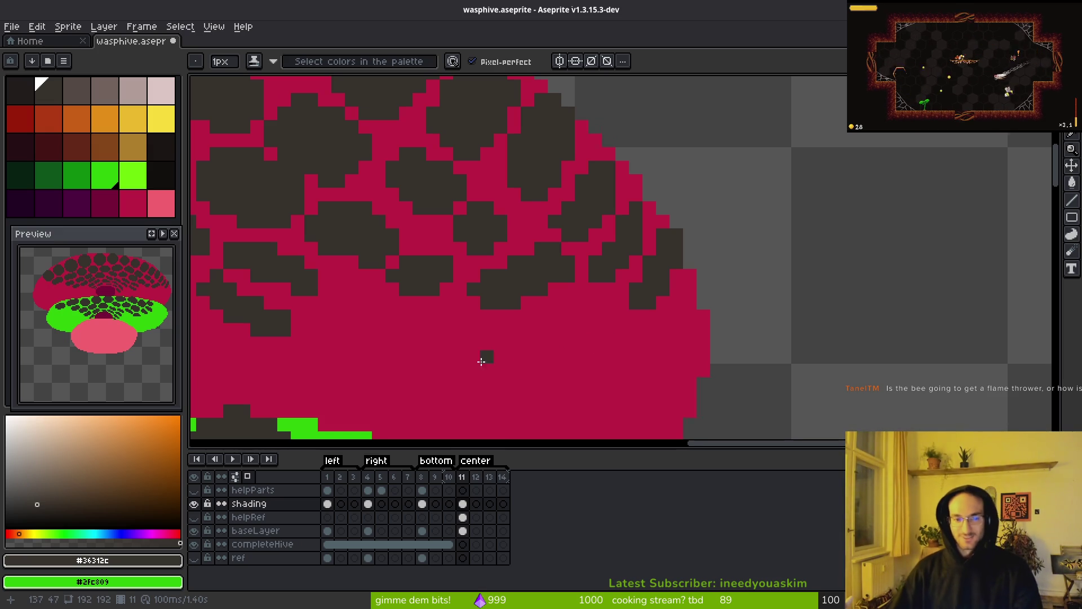
Step: Paint a dark cell stroke on the lower dome and extend it rightward
scroll(488, 362, "left", 5)
scroll(613, 346, "down", 2)
scroll(705, 294, "up", 4)
mouse_move(587, 209)
left_mouse_down()
mouse_move(618, 235)
mouse_move(664, 244)
mouse_move(648, 220)
mouse_move(717, 258)
mouse_move(587, 221)
left_mouse_up()
left_click_drag(718, 280, 829, 290)
scroll(833, 322, "down", 4)
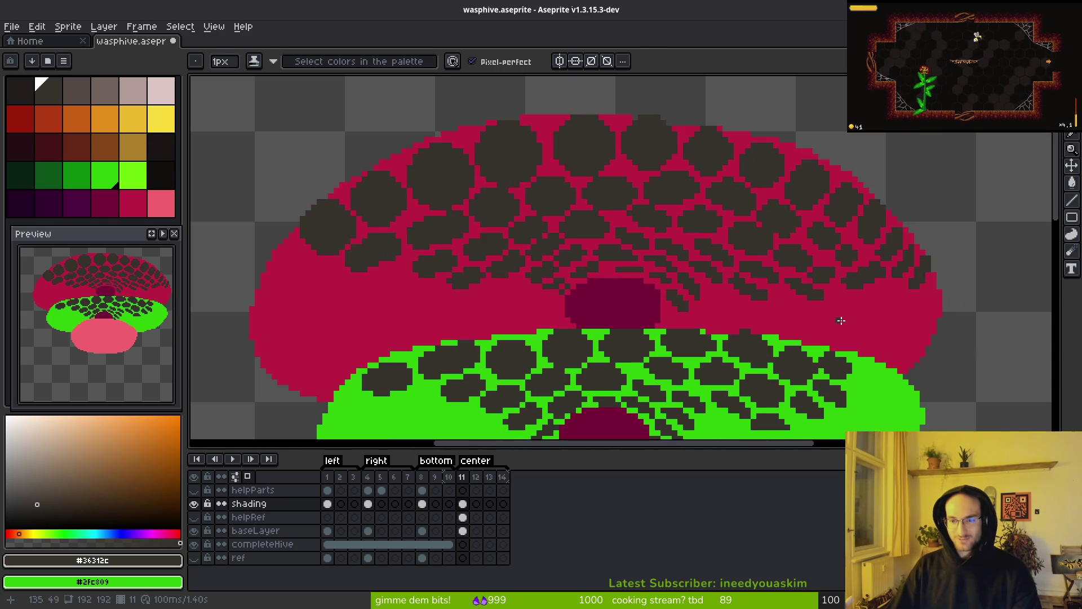
Step: Clear stray dark shading pixels back to pink along the dome's lower edge
scroll(839, 320, "down", 5)
scroll(838, 299, "up", 4)
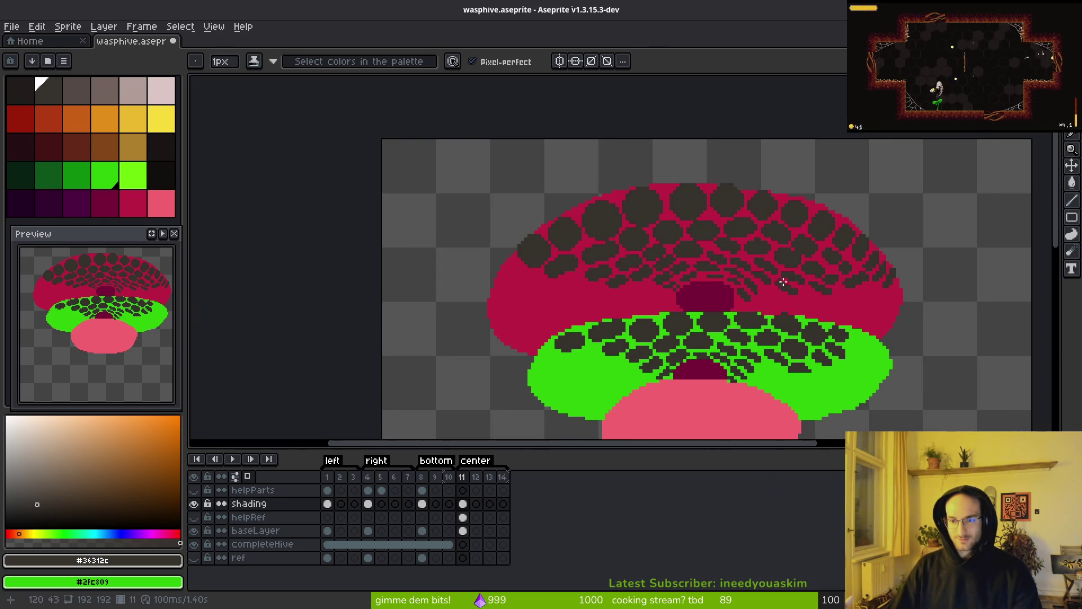
scroll(775, 286, "up", 3)
left_click_drag(869, 248, 762, 302)
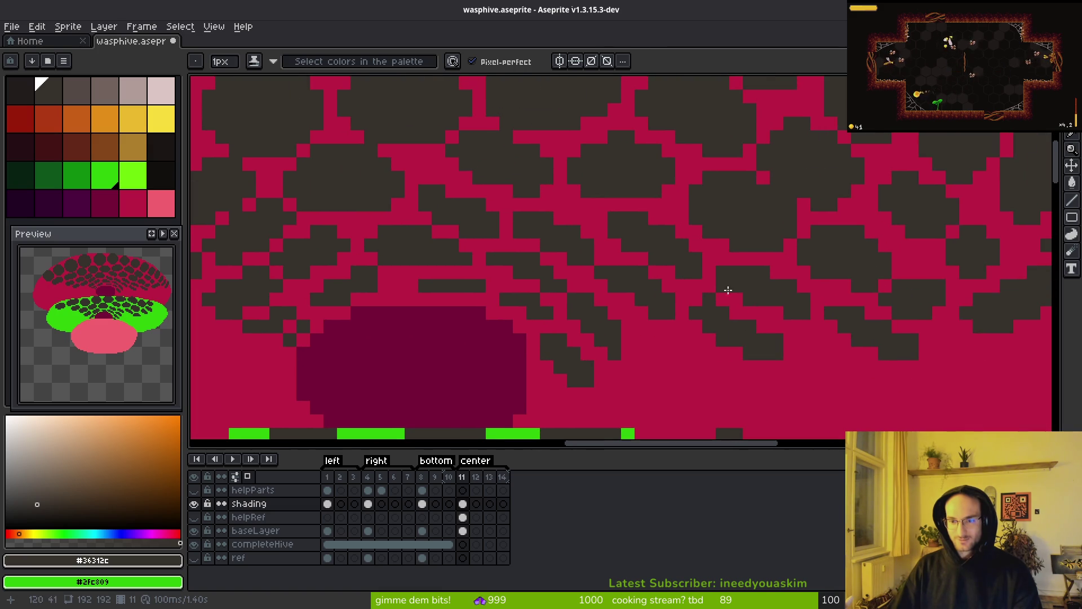
scroll(628, 230, "down", 3)
scroll(643, 259, "up", 3)
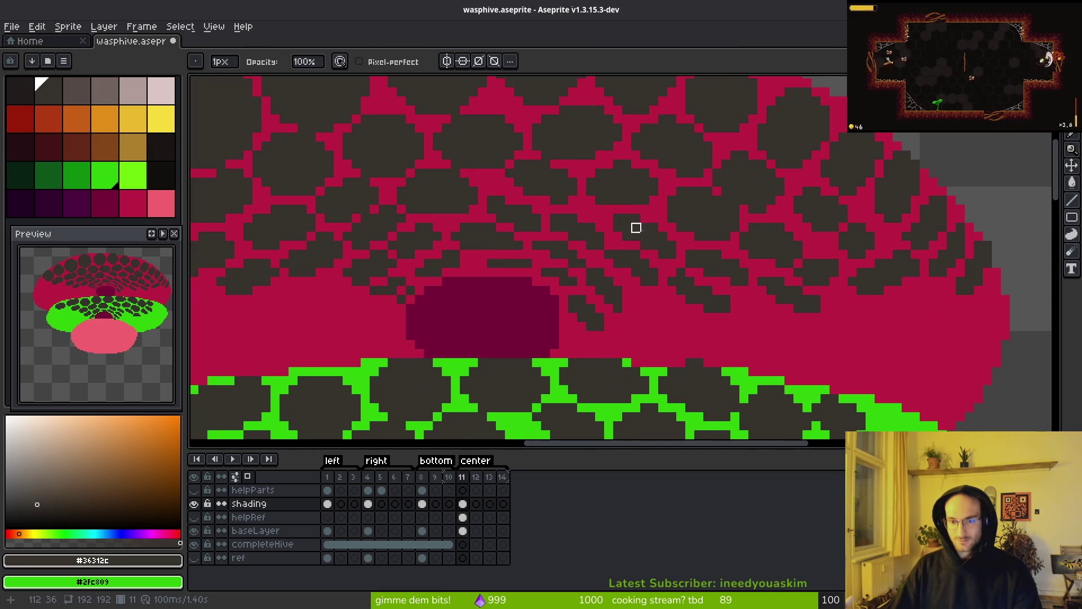
mouse_move(591, 318)
left_mouse_down()
mouse_move(573, 300)
mouse_move(654, 318)
left_mouse_up()
left_click_drag(690, 281, 680, 291)
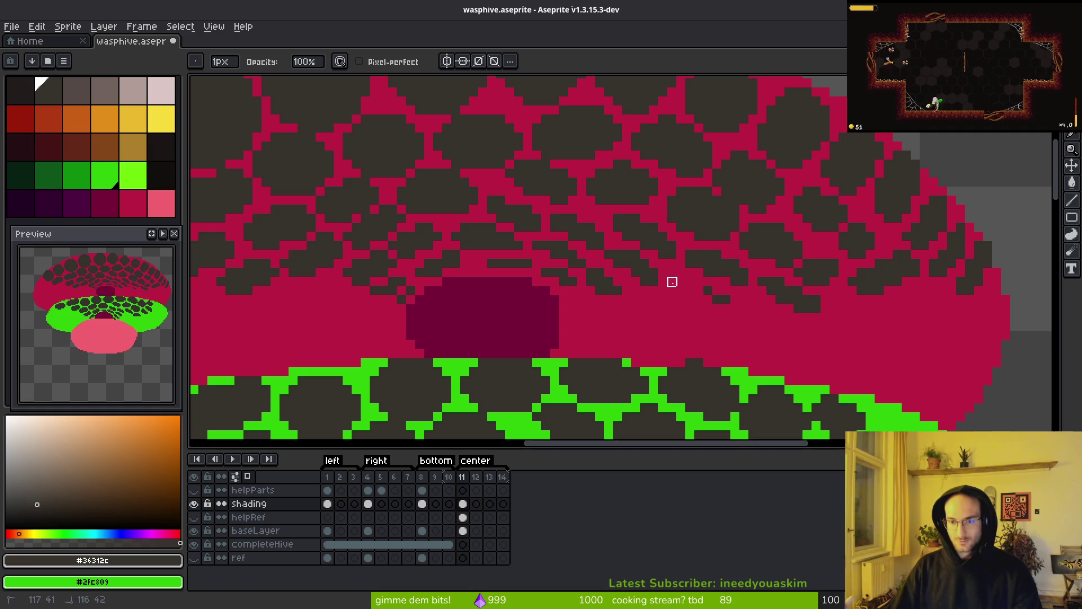
mouse_move(798, 300)
left_mouse_down()
mouse_move(797, 290)
mouse_move(780, 300)
left_mouse_up()
scroll(780, 318, "up", 3)
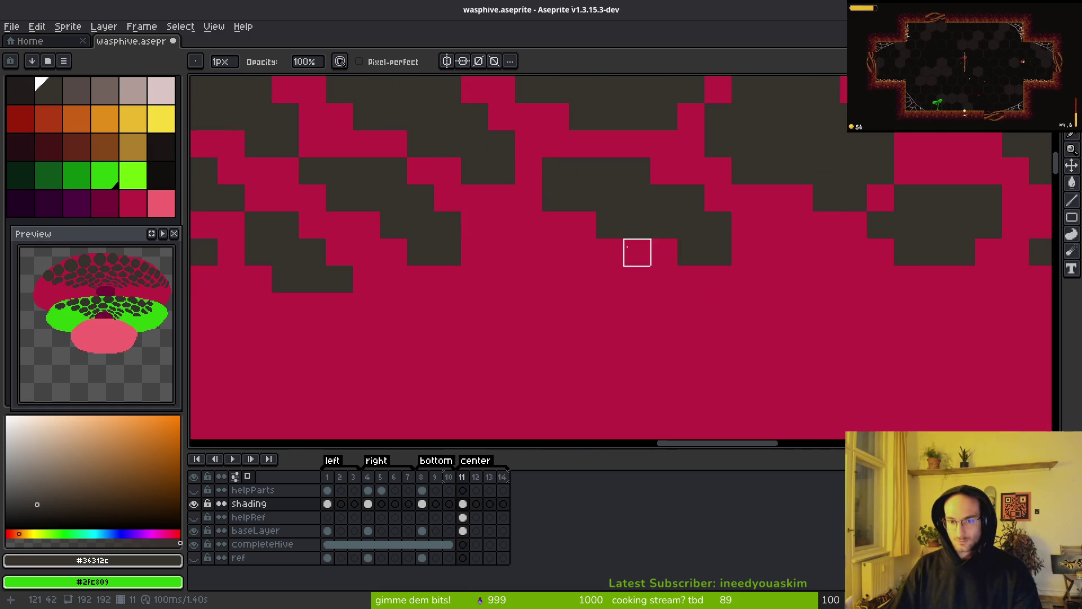
scroll(637, 252, "down", 4)
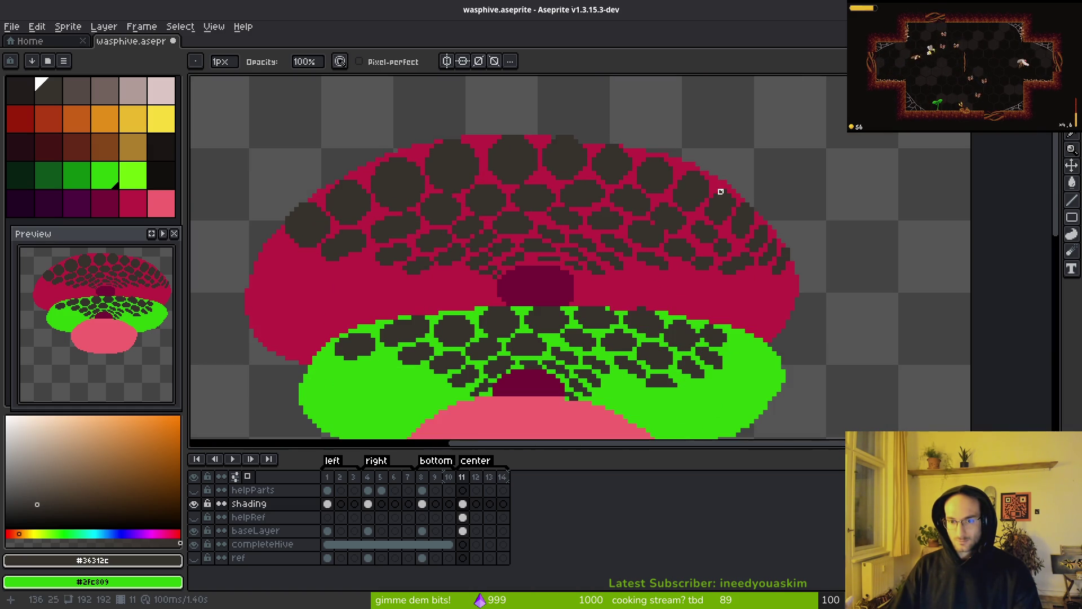
scroll(633, 269, "up", 5)
Step: Smooth the dark shading's lower edge with the Pencil, adding and trimming a new dark patch
key("b")
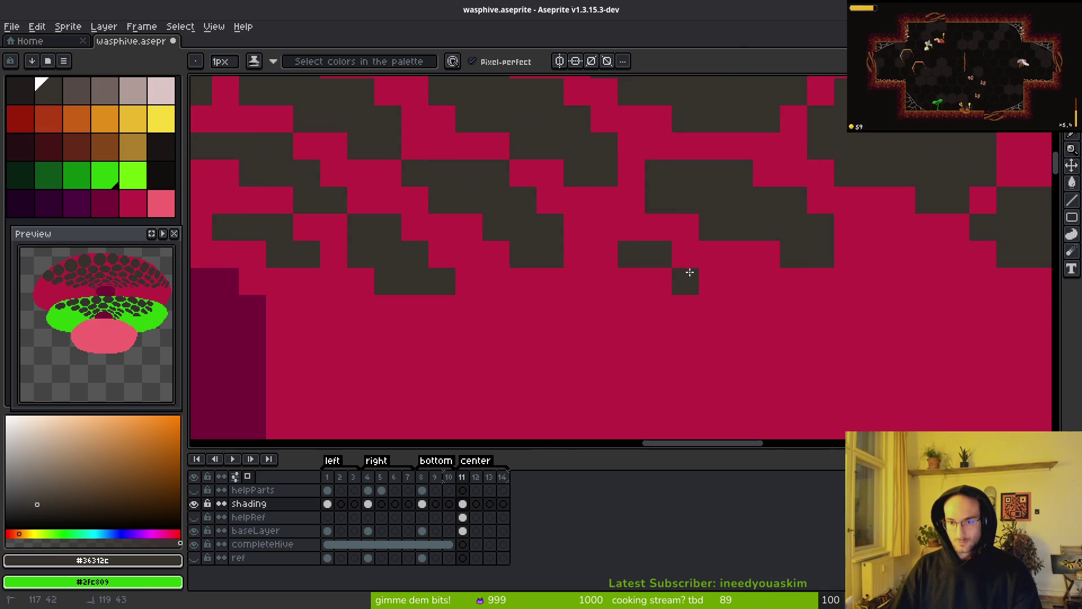
left_click(629, 227)
left_click(713, 280)
left_click_drag(685, 253, 729, 281)
left_click_drag(658, 281, 599, 260)
left_click(691, 303)
scroll(826, 350, "down", 5)
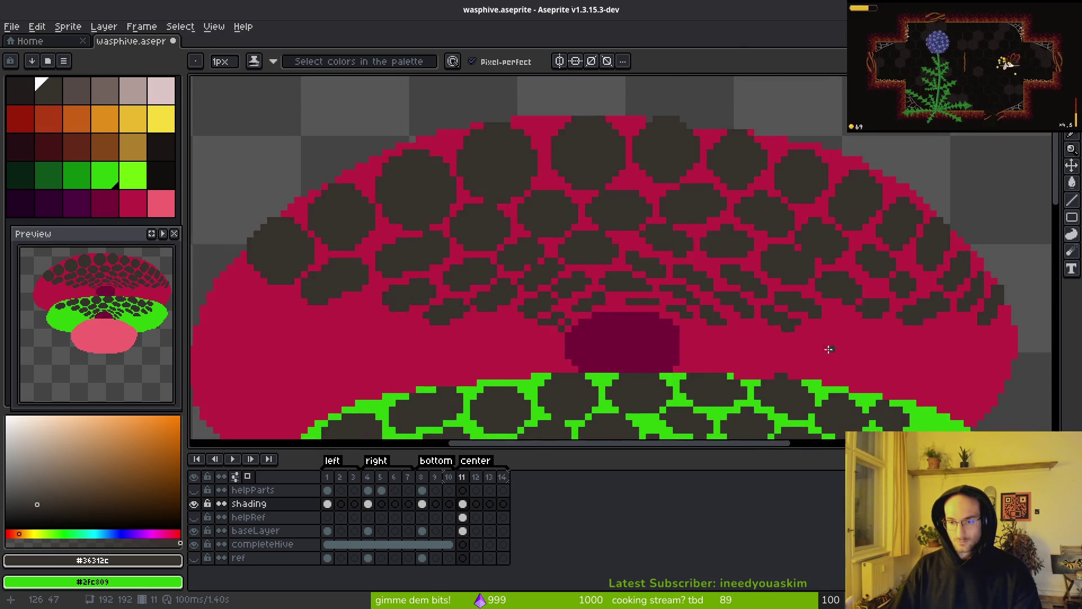
scroll(611, 310, "up", 3)
mouse_move(687, 282)
left_mouse_down()
mouse_move(609, 285)
mouse_move(677, 308)
left_mouse_up()
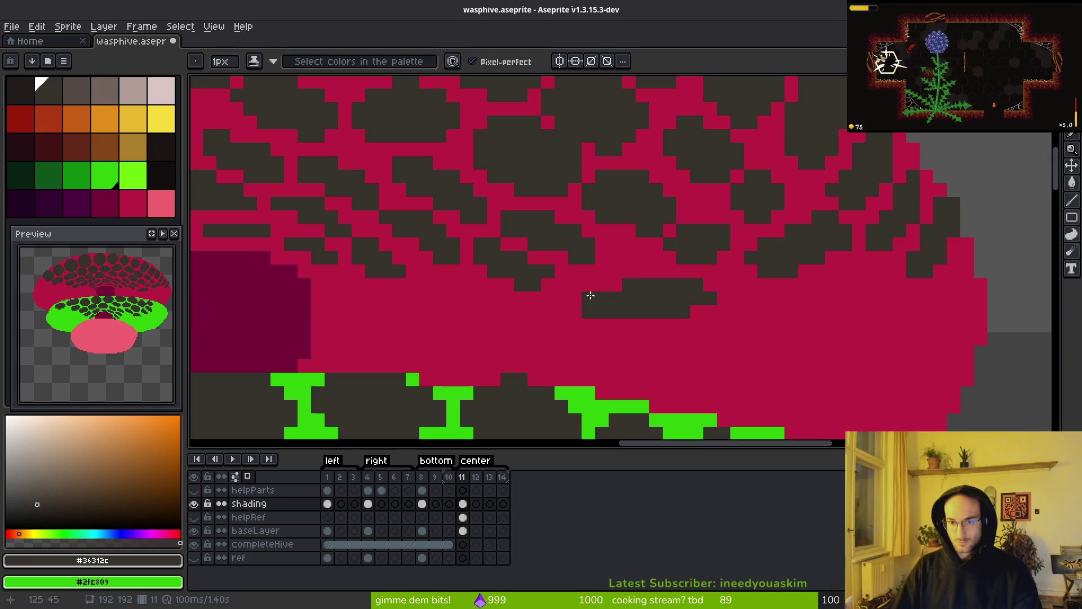
key("e")
left_click_drag(577, 296, 604, 311)
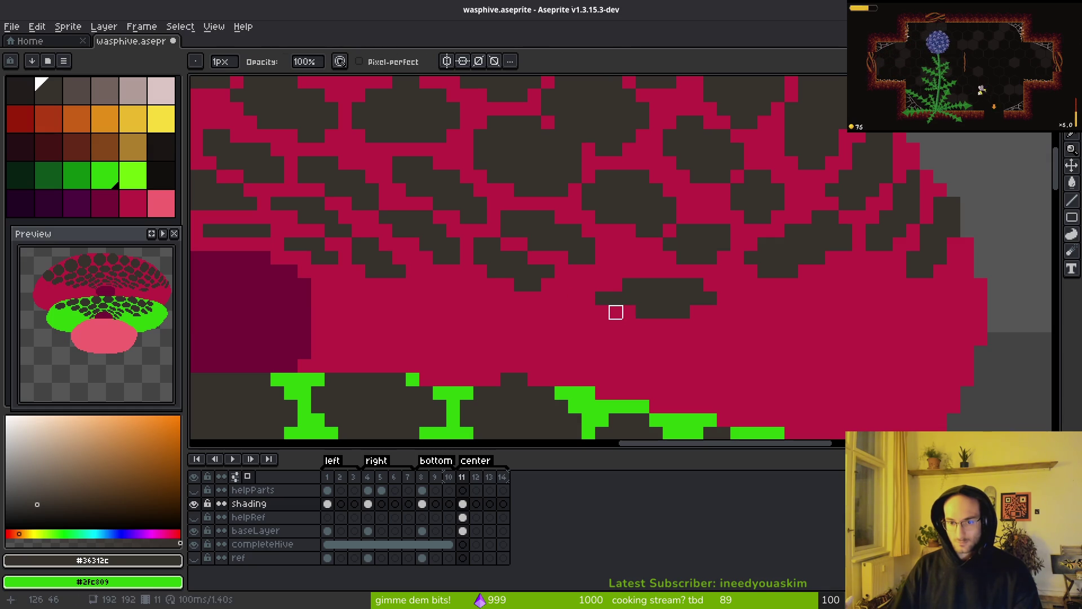
key("b")
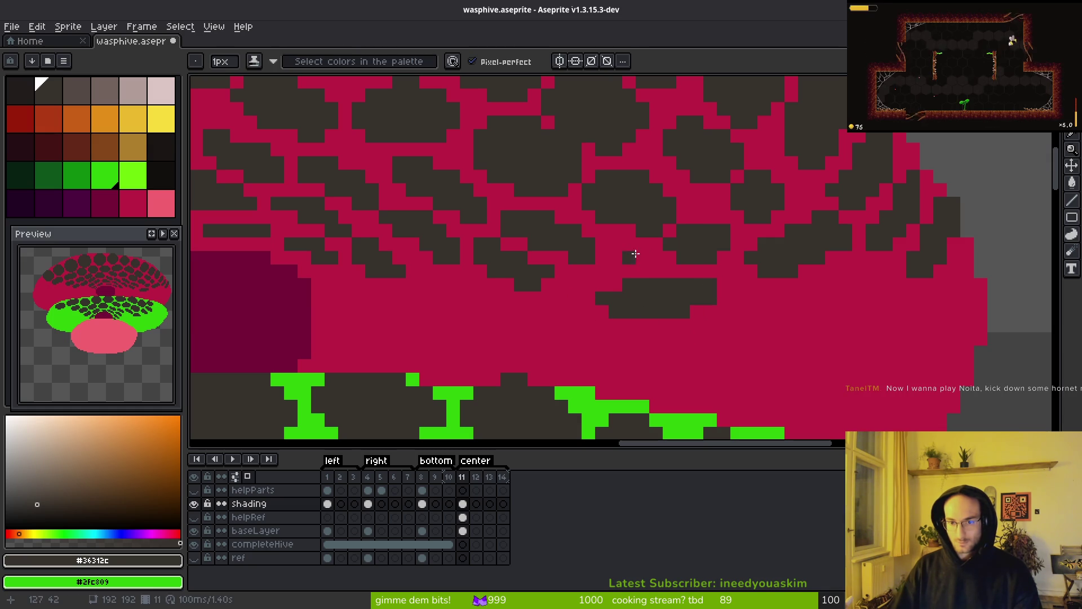
Step: Select the dark shading patch by colour and move it up and left
scroll(701, 298, "down", 2)
key("w")
left_click(683, 296)
mouse_move(682, 296)
left_mouse_down()
mouse_move(667, 304)
mouse_move(683, 287)
left_mouse_up()
key("b")
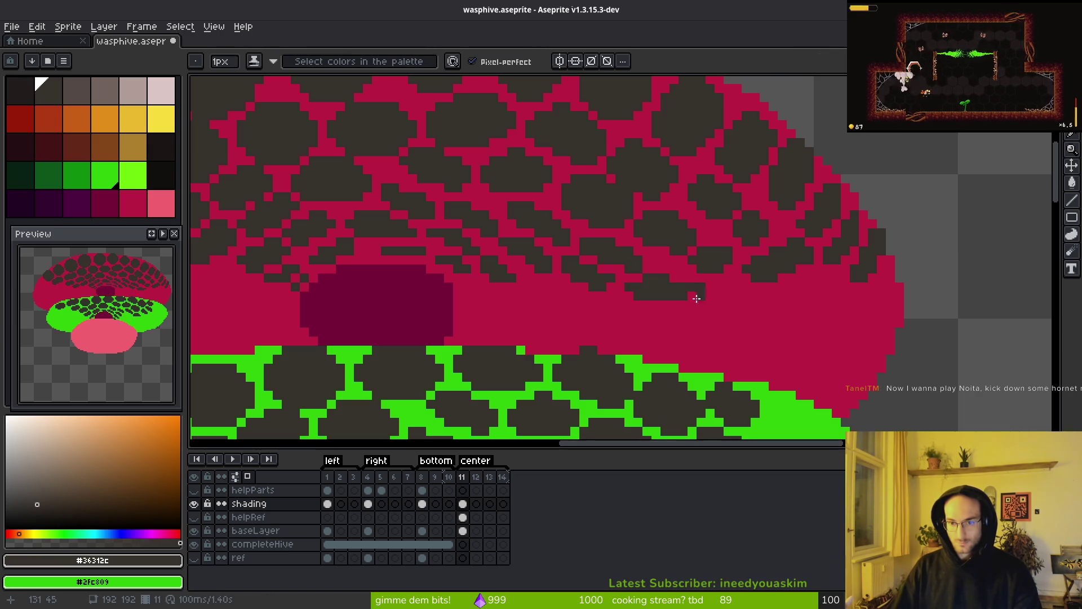
Step: Erase the pixels surrounding the moved dark patch
key("e")
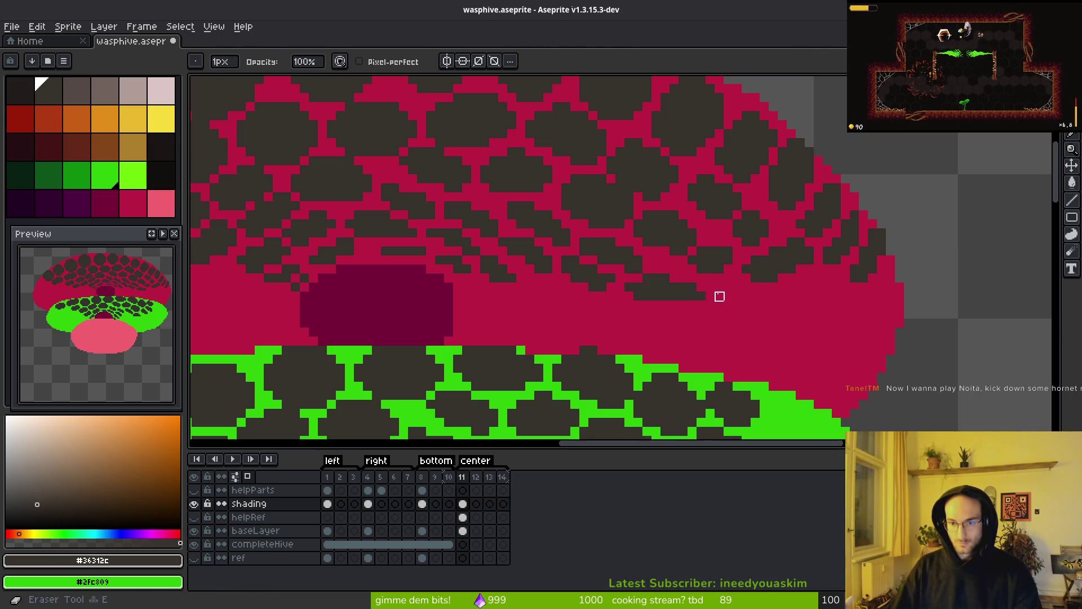
scroll(739, 316, "down", 4)
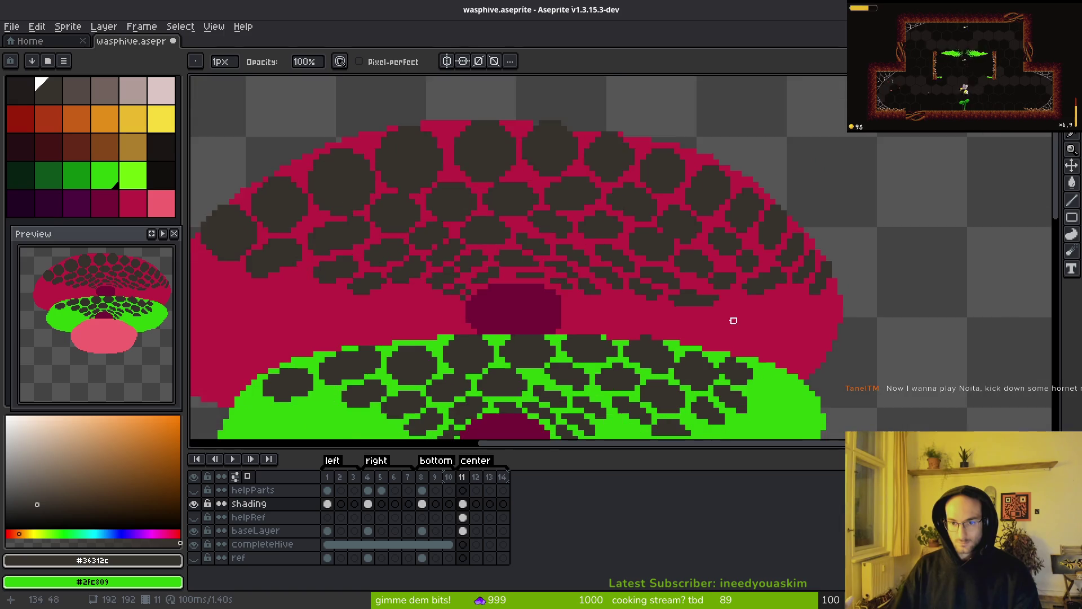
scroll(629, 300, "up", 5)
scroll(684, 299, "down", 5)
scroll(694, 310, "up", 5)
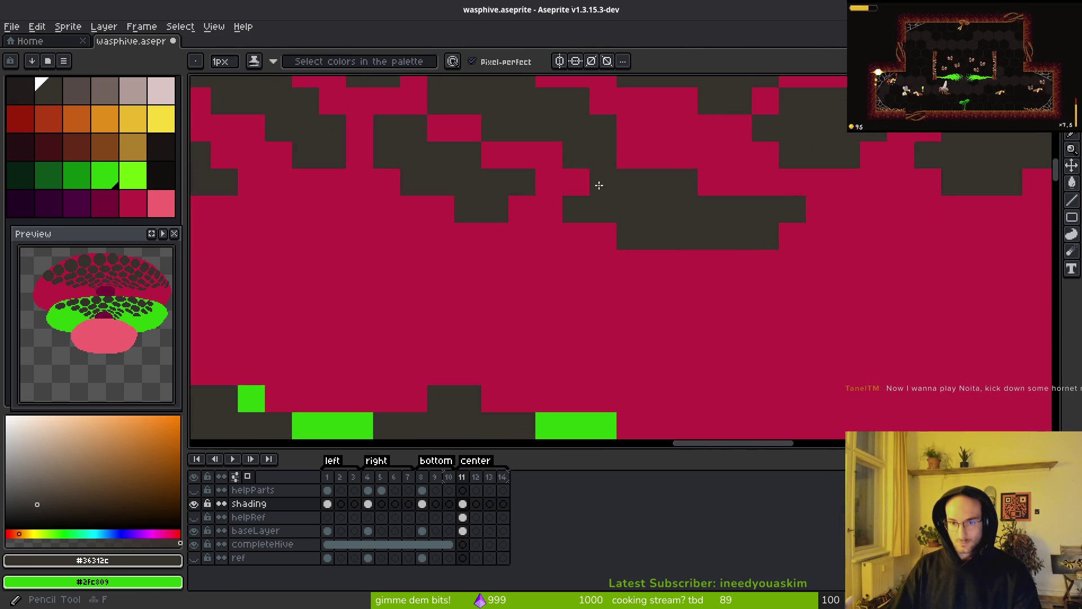
scroll(600, 188, "down", 3)
key("w")
scroll(709, 232, "up", 5)
key("e")
mouse_move(784, 163)
left_mouse_down()
mouse_move(721, 163)
mouse_move(807, 183)
left_mouse_up()
scroll(807, 183, "down", 4)
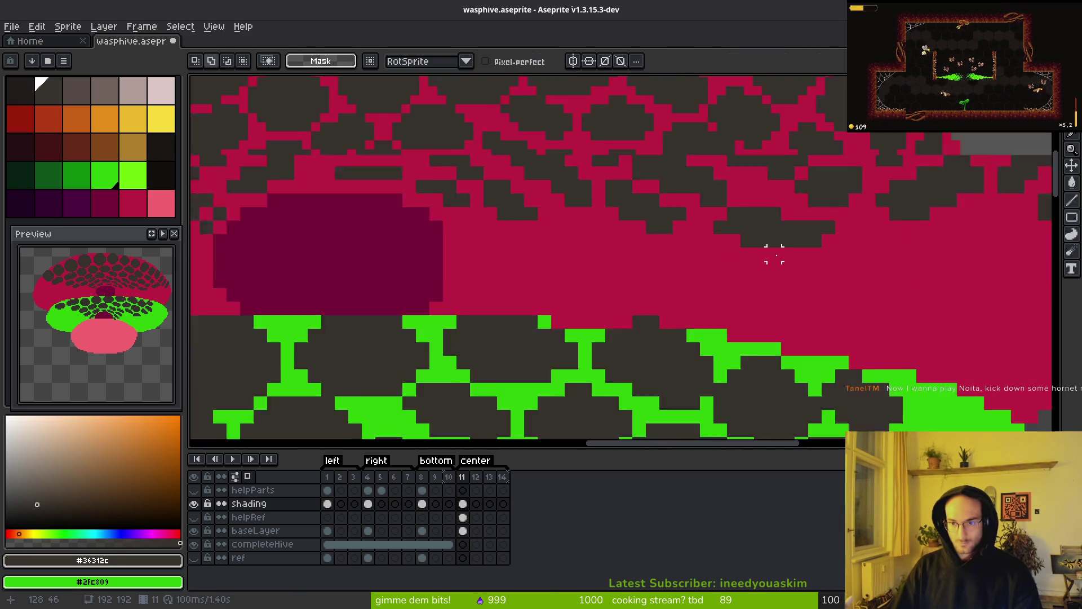
scroll(790, 276, "up", 1)
scroll(742, 273, "down", 2)
key("e")
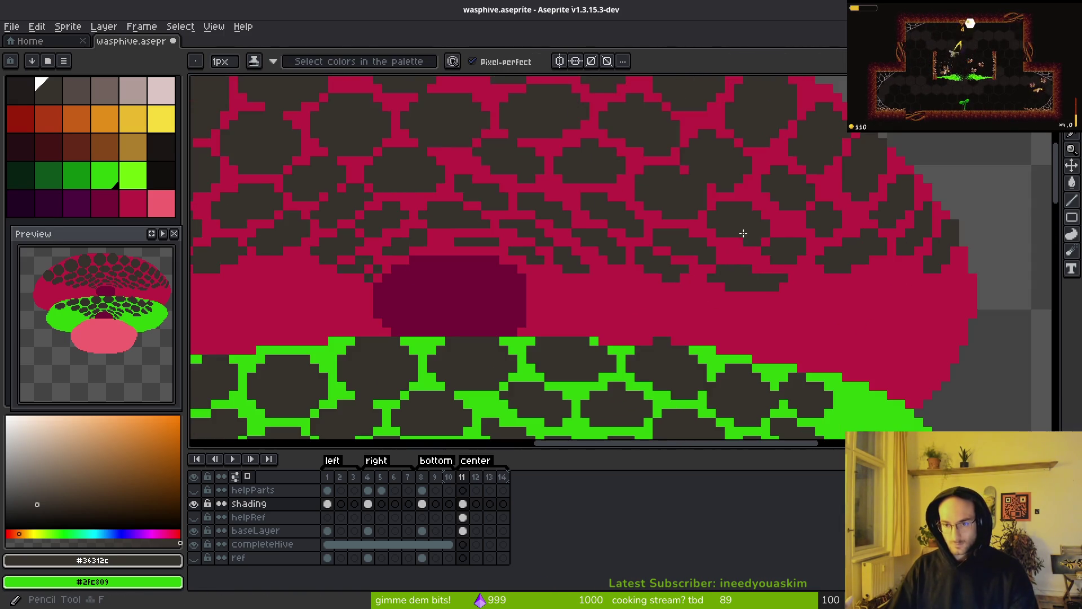
scroll(728, 249, "up", 3)
Step: On another part of the hive, fix edge blocks and draw dark runs along the shading edge
mouse_move(653, 278)
left_mouse_down()
mouse_move(736, 211)
mouse_move(601, 246)
mouse_move(553, 174)
left_mouse_up()
left_click(570, 165)
left_click(624, 193)
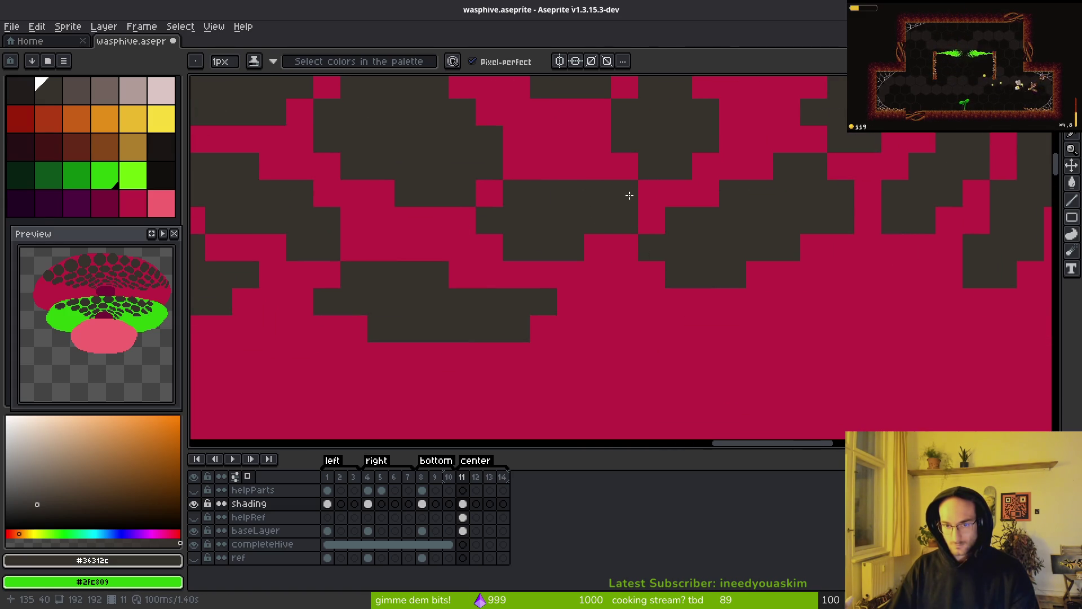
scroll(648, 299, "right", 3)
scroll(648, 299, "down", 2)
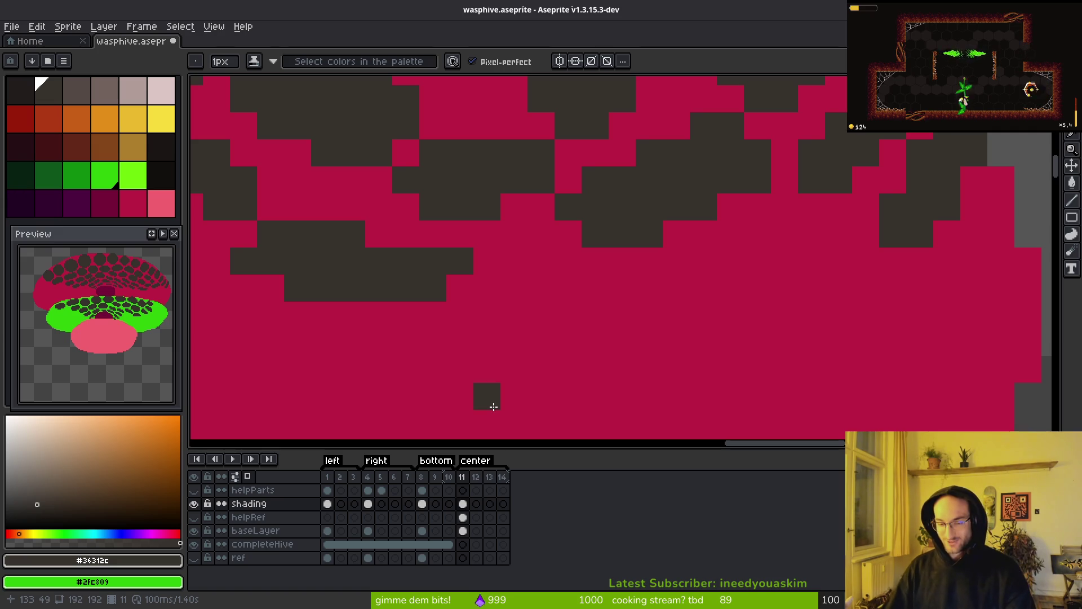
scroll(479, 251, "right", 2)
scroll(479, 251, "down", 1)
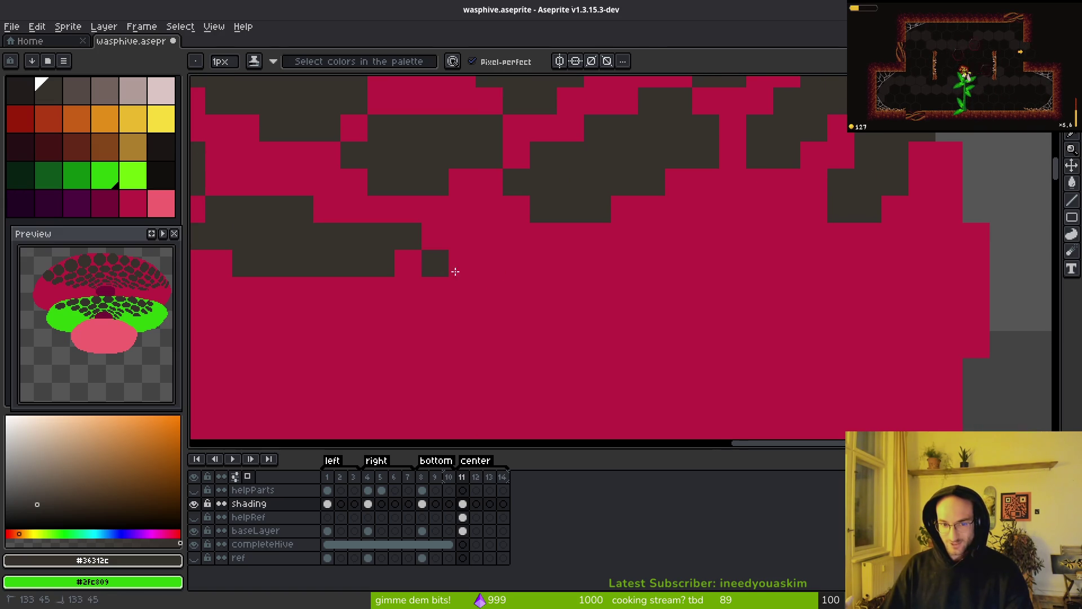
left_click_drag(437, 262, 581, 268)
mouse_move(476, 299)
left_mouse_down()
mouse_move(513, 286)
mouse_move(512, 239)
mouse_move(570, 285)
mouse_move(652, 258)
mouse_move(652, 242)
mouse_move(664, 259)
mouse_move(587, 290)
left_mouse_up()
Step: Erase some dark cells back to pink and paint a new row of dark cells
scroll(636, 366, "down", 4)
scroll(635, 367, "down", 2)
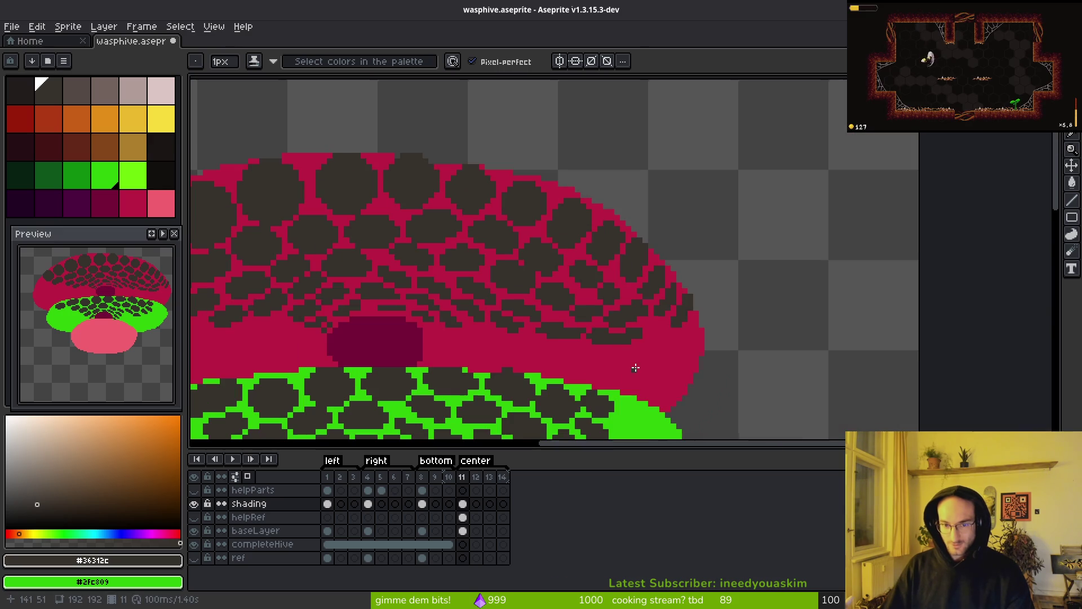
scroll(632, 371, "up", 8)
key("e")
mouse_move(640, 232)
left_mouse_down()
mouse_move(570, 231)
mouse_move(637, 271)
mouse_move(565, 249)
mouse_move(637, 243)
left_mouse_up()
key("b")
key("e")
left_click_drag(354, 271, 425, 269)
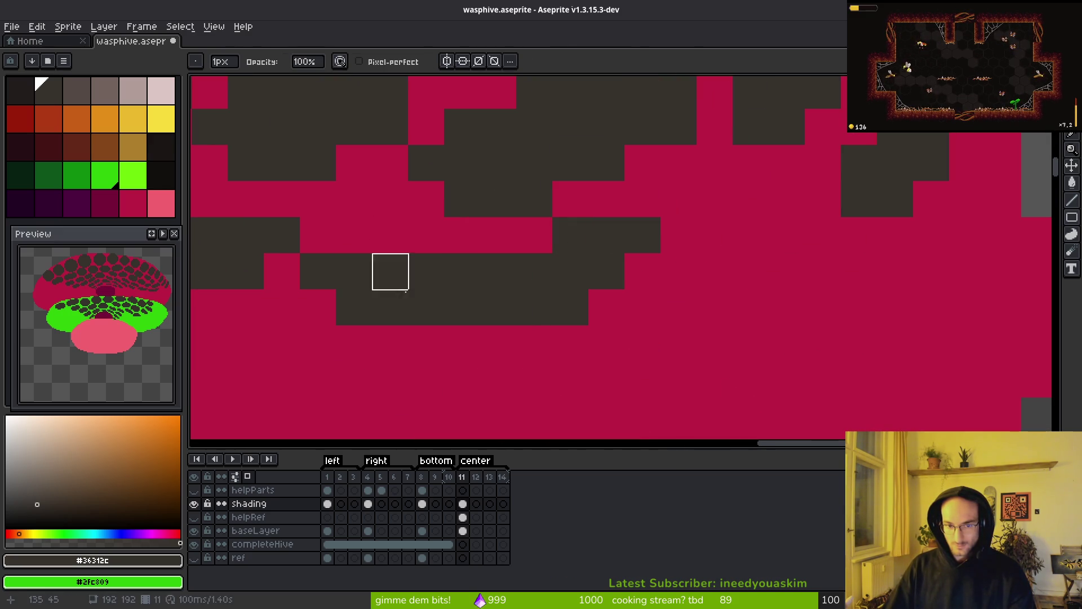
key("b")
mouse_move(490, 234)
left_mouse_down()
mouse_move(507, 244)
mouse_move(542, 237)
left_mouse_up()
Step: Erase a small dark patch near the shading edge
scroll(593, 278, "down", 3)
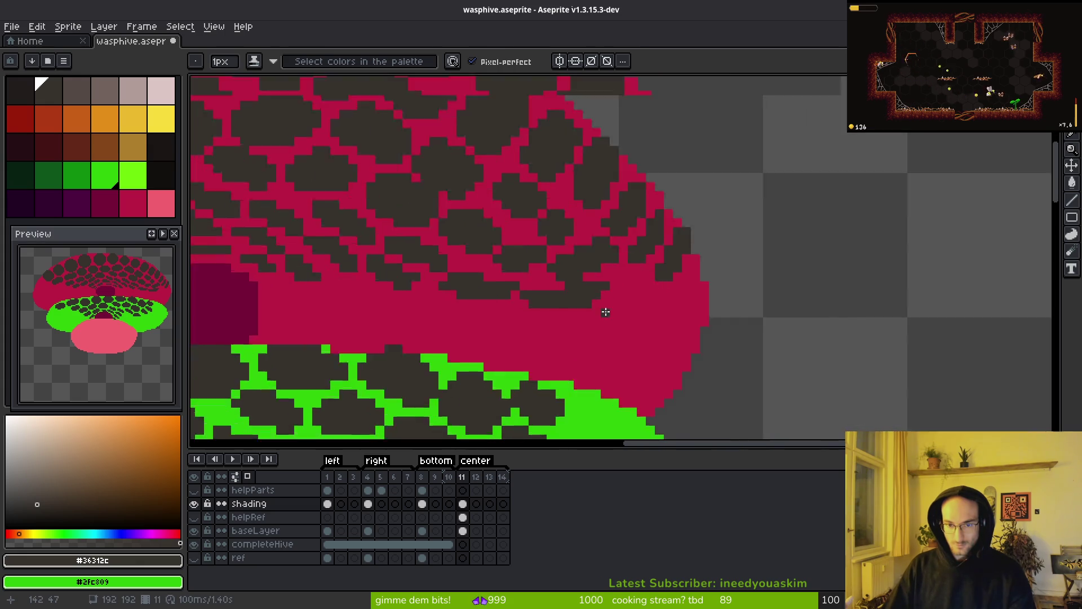
scroll(553, 282, "up", 3)
key("e")
left_click(519, 290)
key("b")
scroll(639, 323, "down", 3)
scroll(640, 323, "up", 2)
Step: Add a stepped dark line of pixels along the shading edge
key("e")
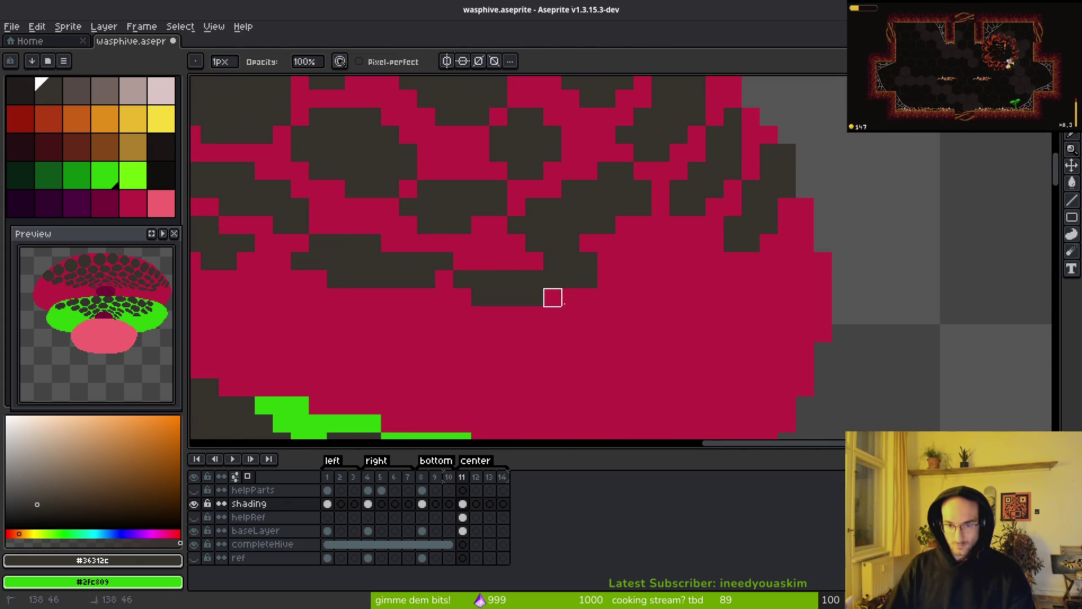
scroll(643, 315, "down", 3)
scroll(599, 295, "up", 2)
key("b")
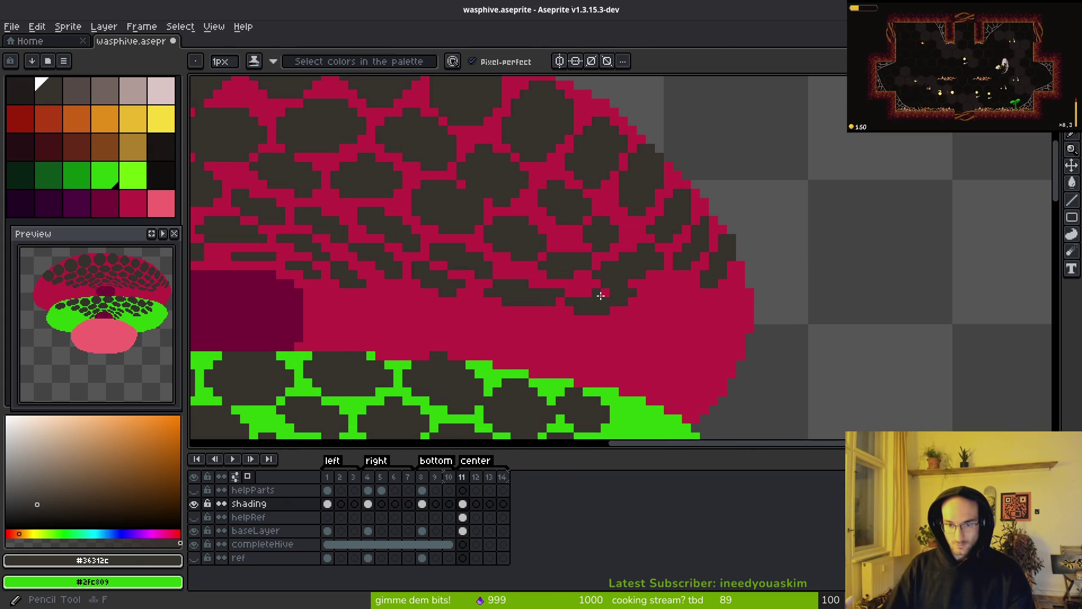
scroll(636, 310, "up", 2)
key("e")
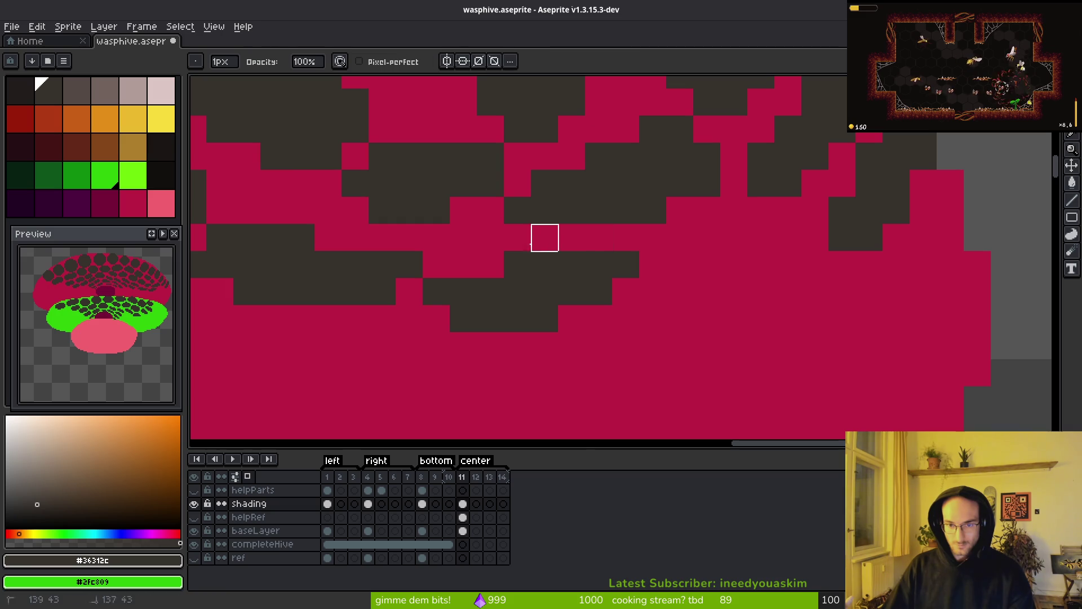
key("b")
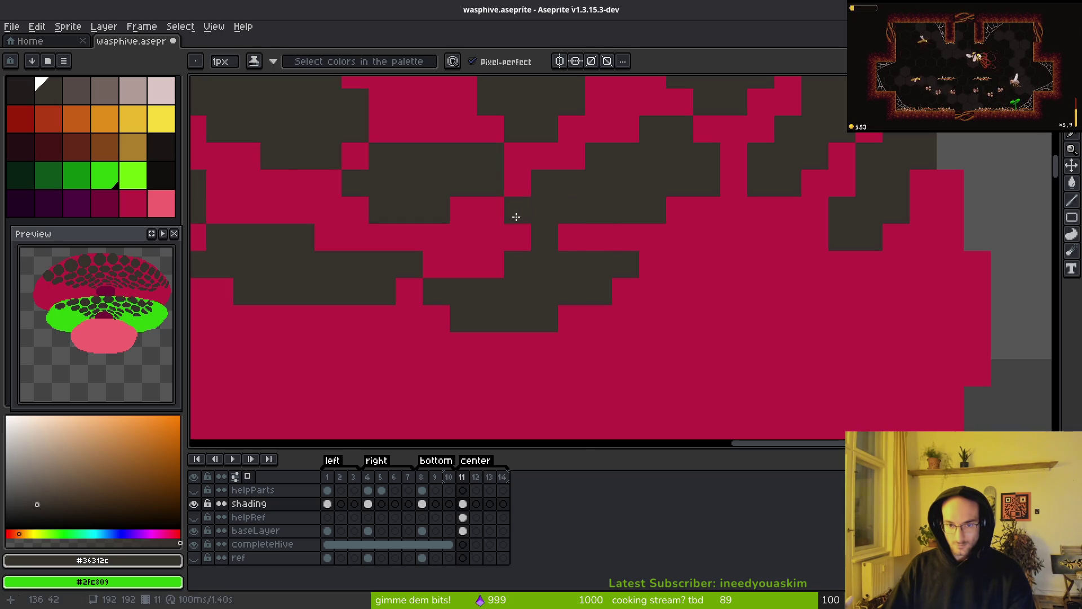
key("e")
scroll(664, 338, "down", 3)
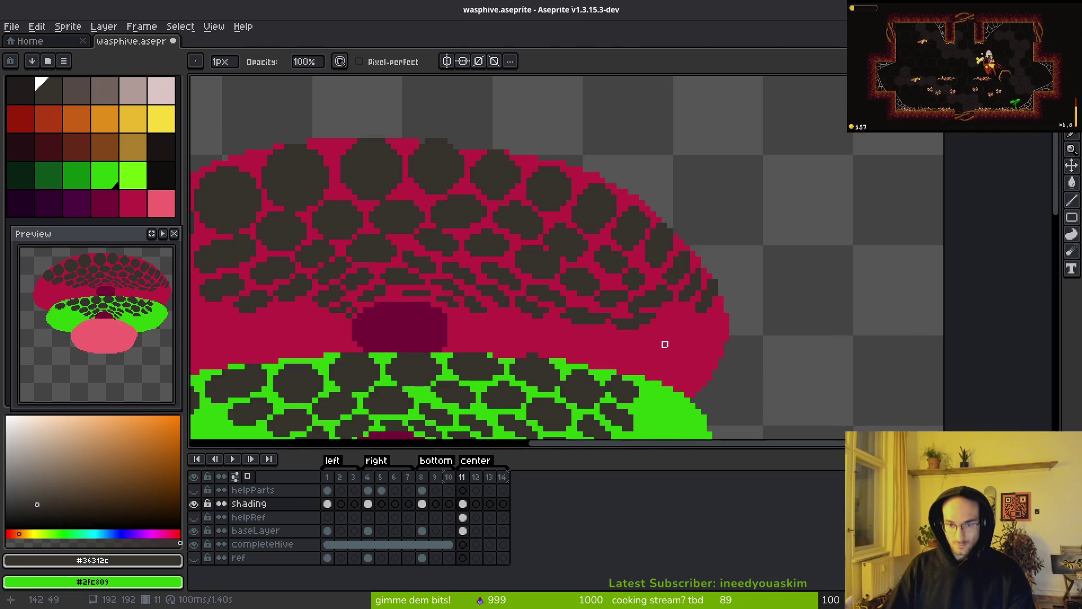
scroll(639, 325, "up", 2)
key("b")
scroll(677, 344, "down", 3)
scroll(654, 361, "up", 4)
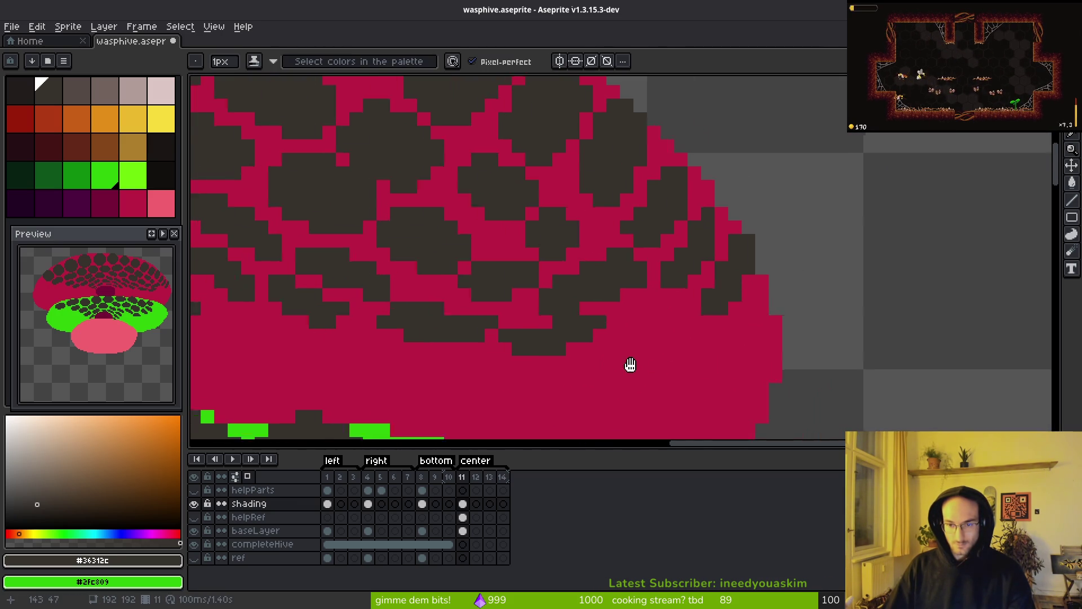
left_click(701, 299, "shift")
left_click(706, 280)
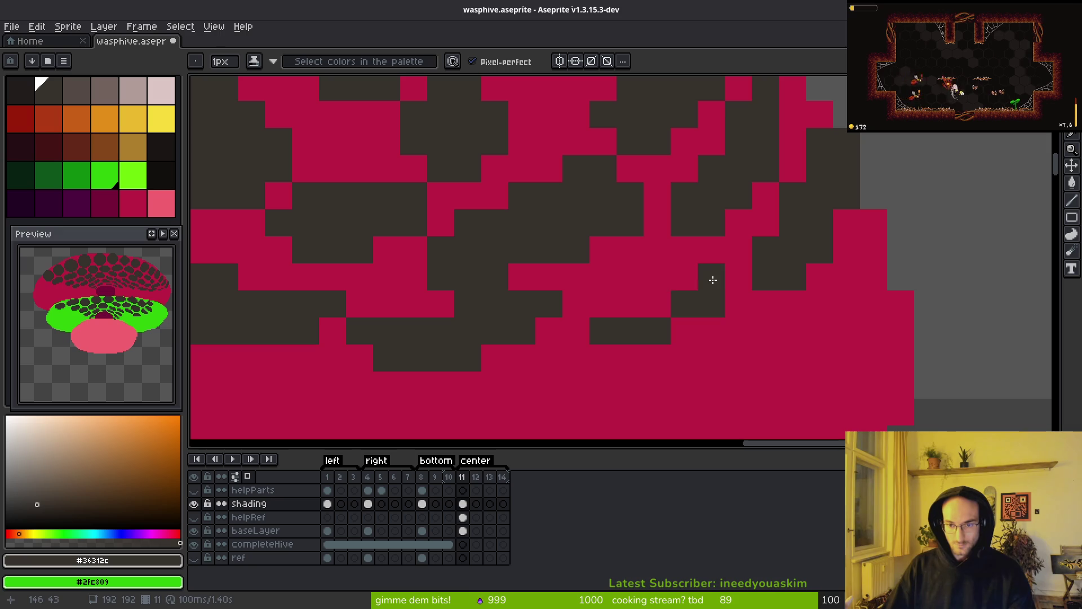
left_click(670, 289)
left_click(629, 307)
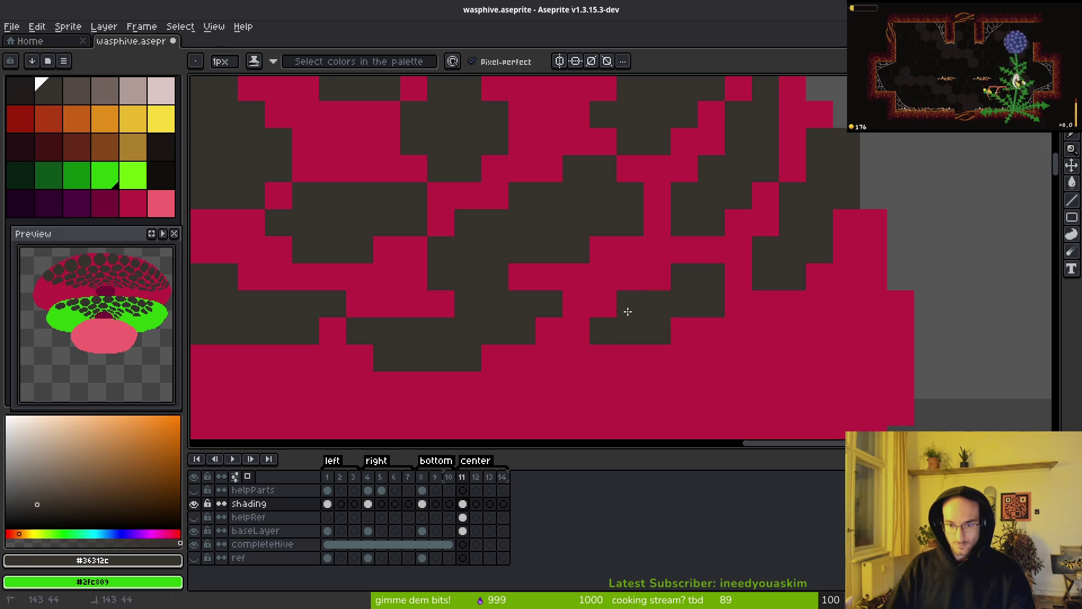
Step: Draw a dark diagonal run down the dome's right edge toward the green band
scroll(784, 341, "up", 1)
left_click_drag(761, 186, 678, 294)
mouse_move(747, 165)
left_mouse_down()
mouse_move(740, 226)
mouse_move(752, 224)
mouse_move(671, 333)
mouse_move(699, 316)
mouse_move(752, 359)
left_mouse_up()
scroll(752, 367, "down", 6)
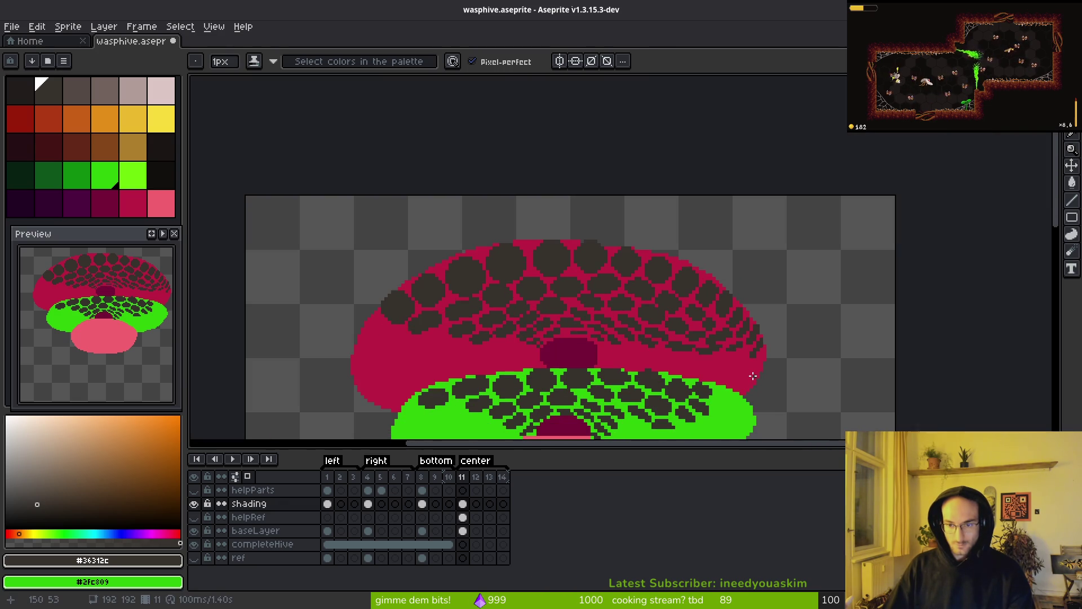
scroll(759, 382, "up", 3)
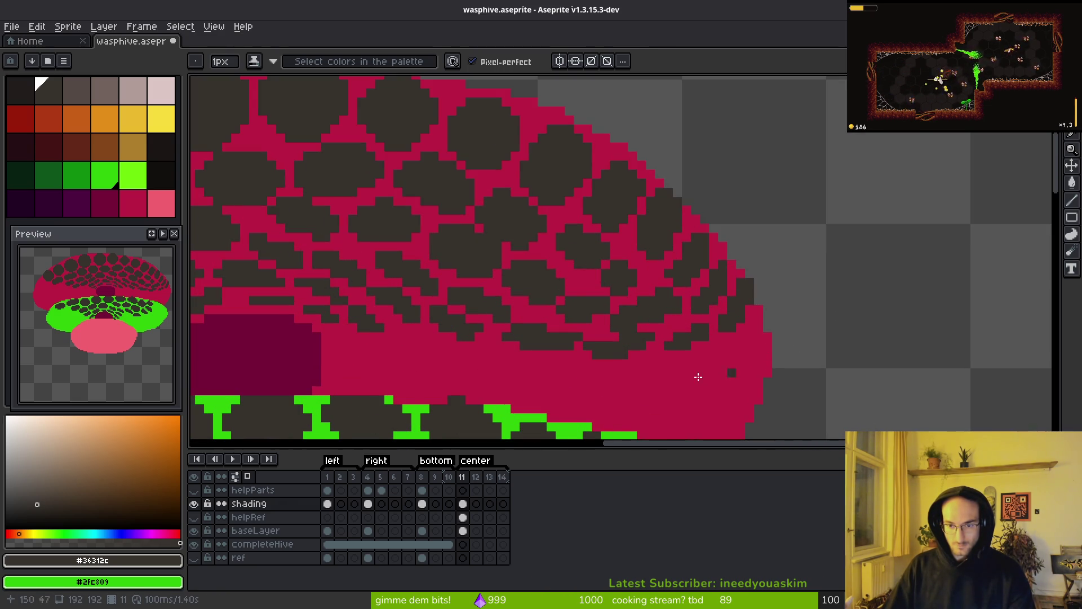
scroll(634, 412, "down", 1)
scroll(634, 412, "down", 2)
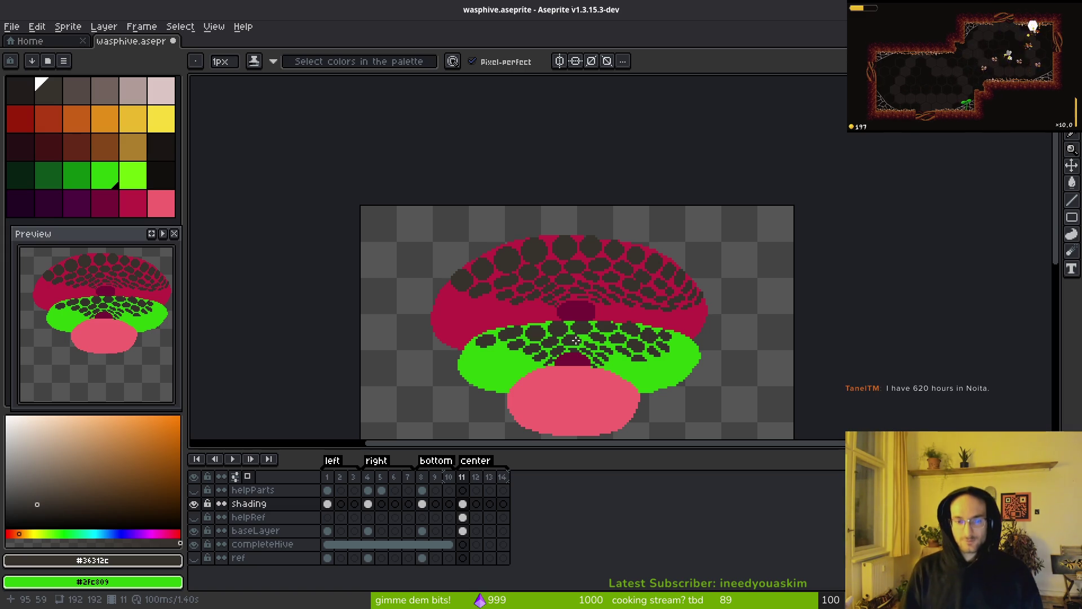
Step: Undo the accidental move of the shading cel into the helpRef layer
scroll(576, 340, "up", 3)
key("w")
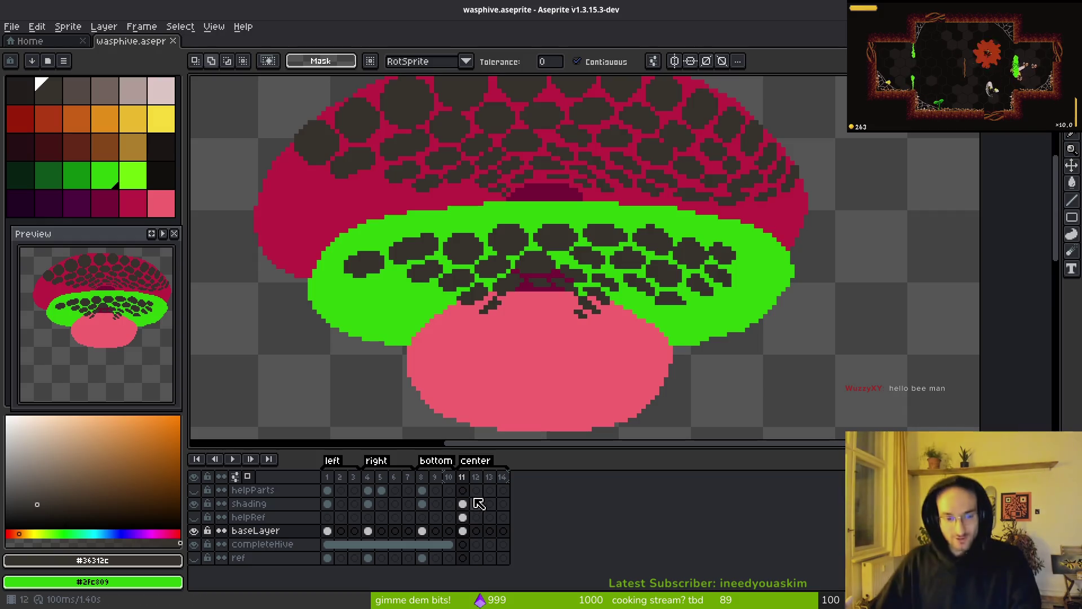
left_click_drag(463, 503, 463, 517)
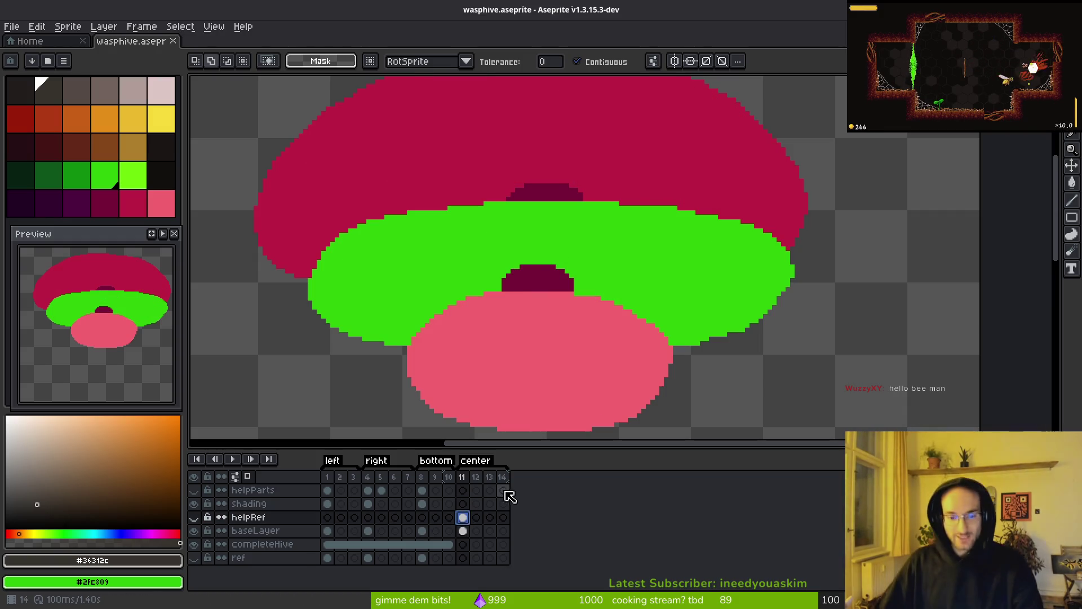
key("ctrl+z")
Step: Lasso the green ring, move it up under the dome, nudge it down one pixel
key("q")
mouse_move(675, 226)
left_mouse_down()
mouse_move(417, 214)
mouse_move(749, 338)
mouse_move(580, 203)
mouse_move(564, 214)
left_mouse_up()
left_click_drag(660, 281, 606, 248)
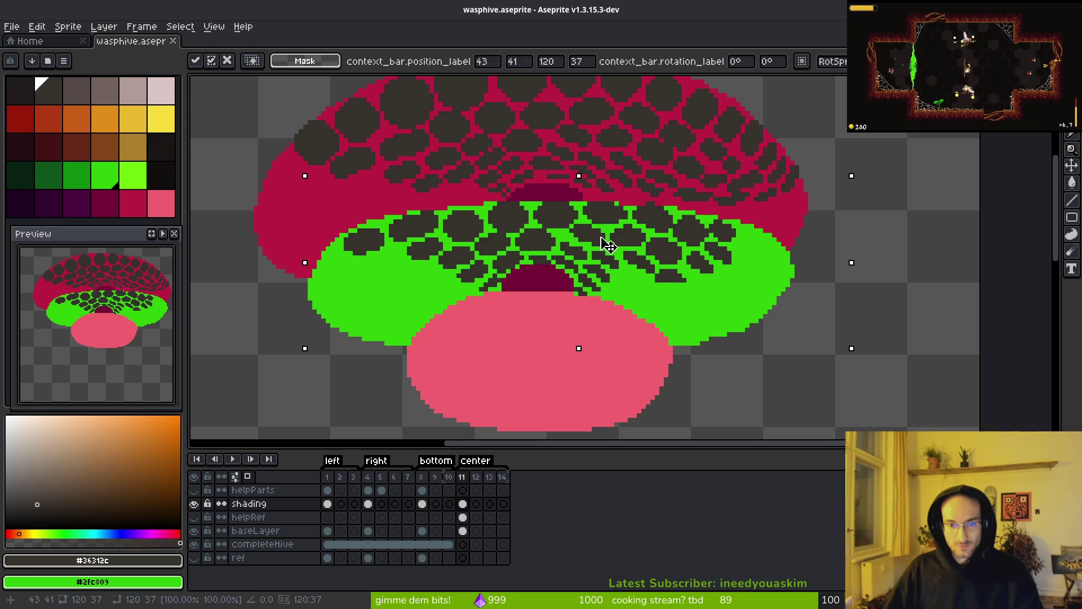
key("Down")
key("Return")
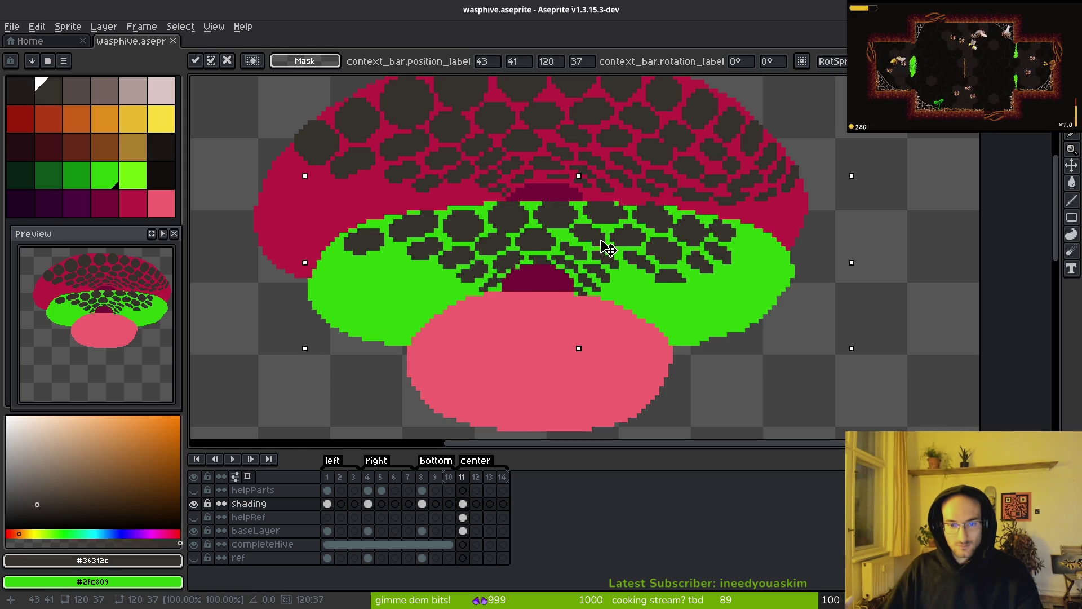
Step: Save wasphive.aseprite and bring the whole hive back into view
key("ctrl+s")
scroll(661, 177, "down", 6)
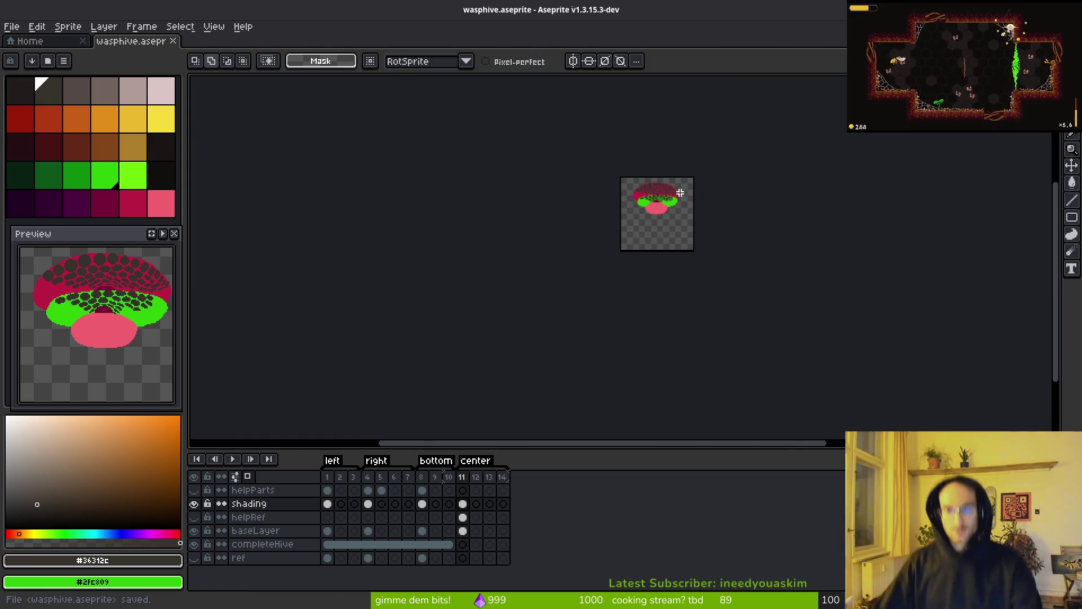
scroll(654, 338, "up", 5)
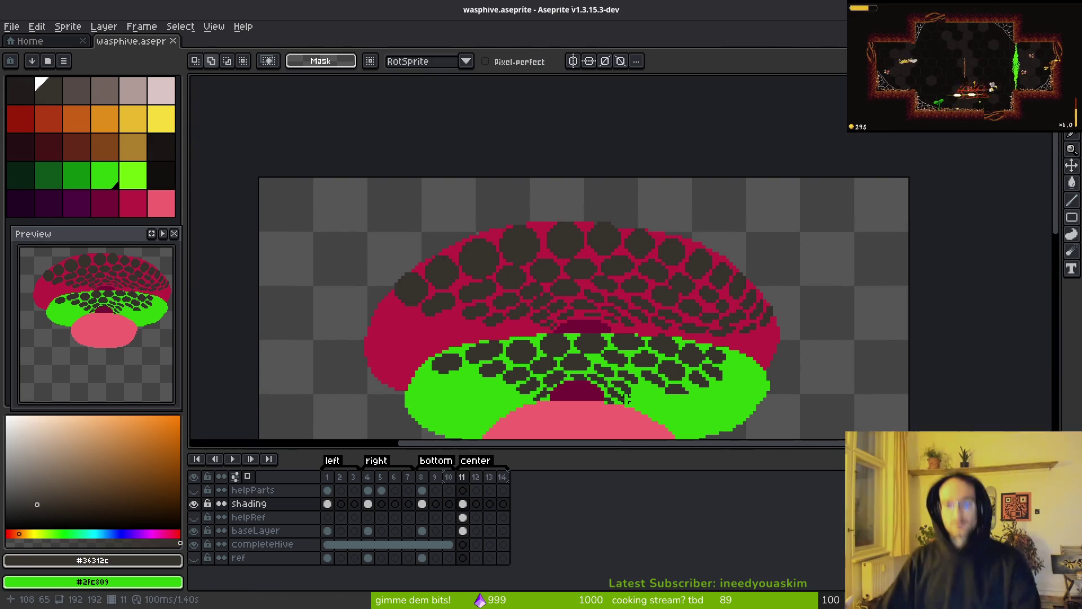
left_click_drag(625, 389, 621, 269)
scroll(605, 285, "up", 1)
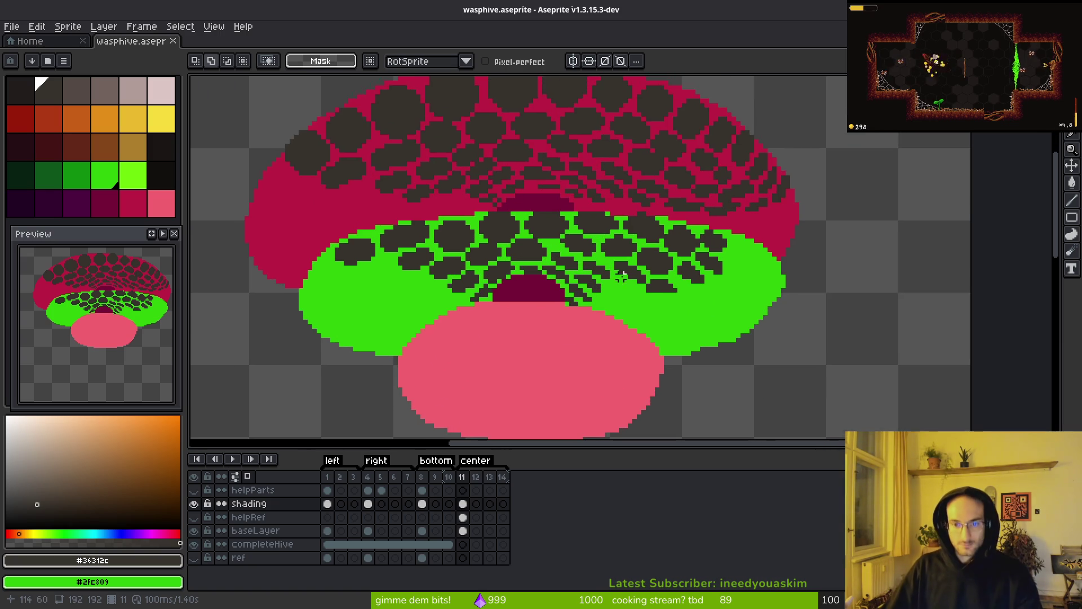
Step: Paint dark cell pixels over the crimson just above the green ring
key("b")
scroll(590, 272, "up", 6)
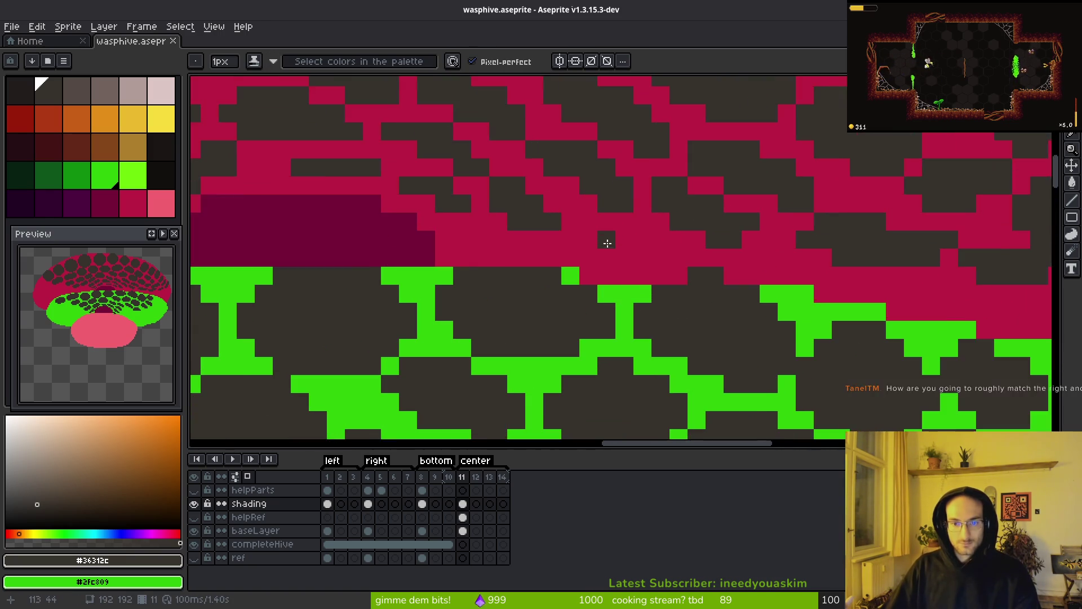
scroll(572, 289, "right", 3)
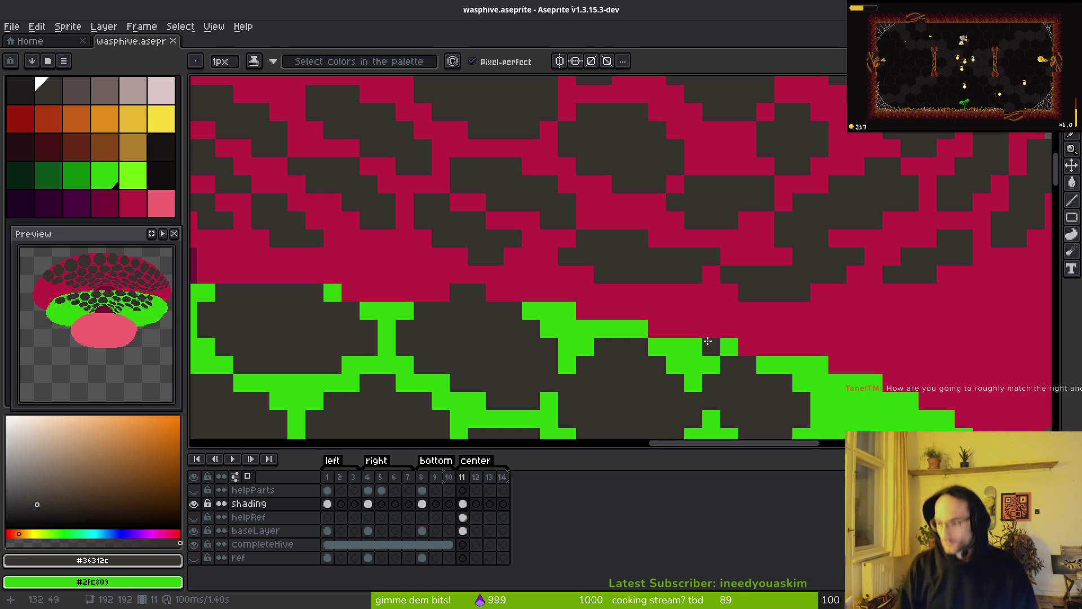
scroll(707, 341, "down", 5)
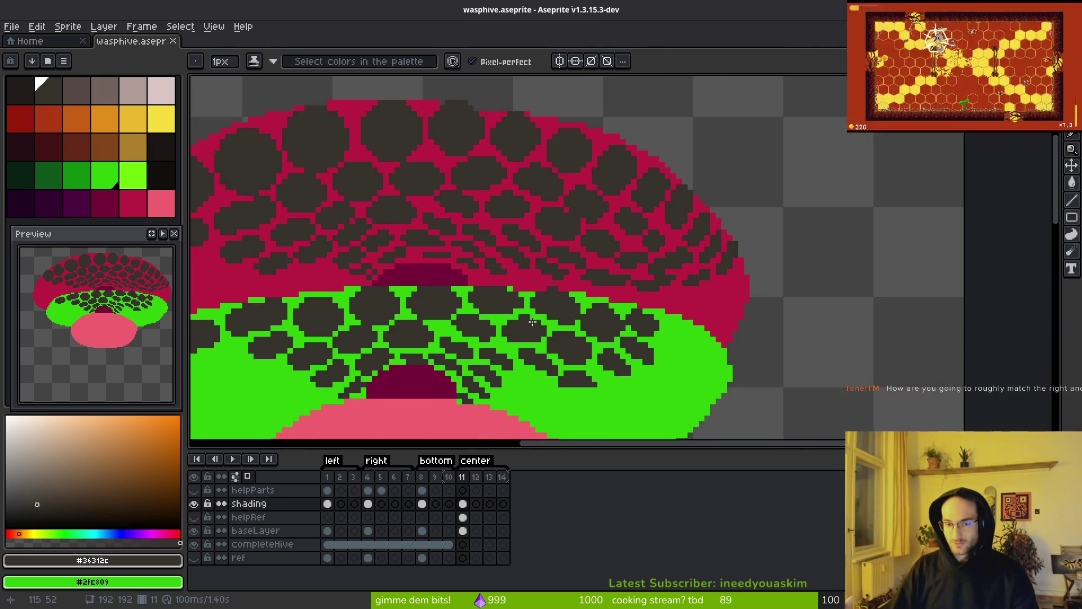
scroll(596, 314, "up", 2)
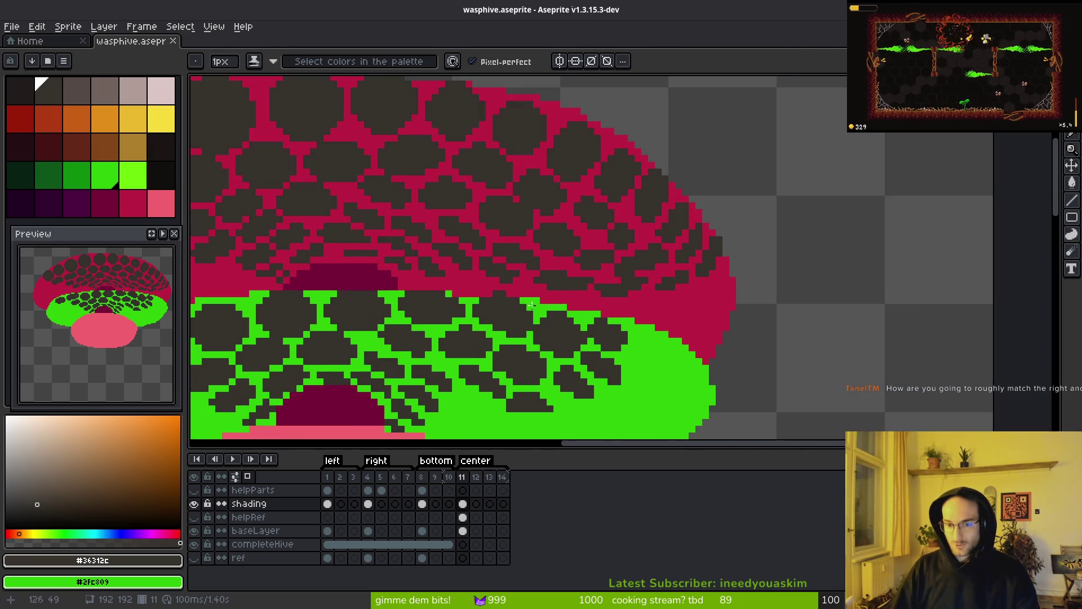
scroll(548, 306, "up", 2)
left_click(513, 265)
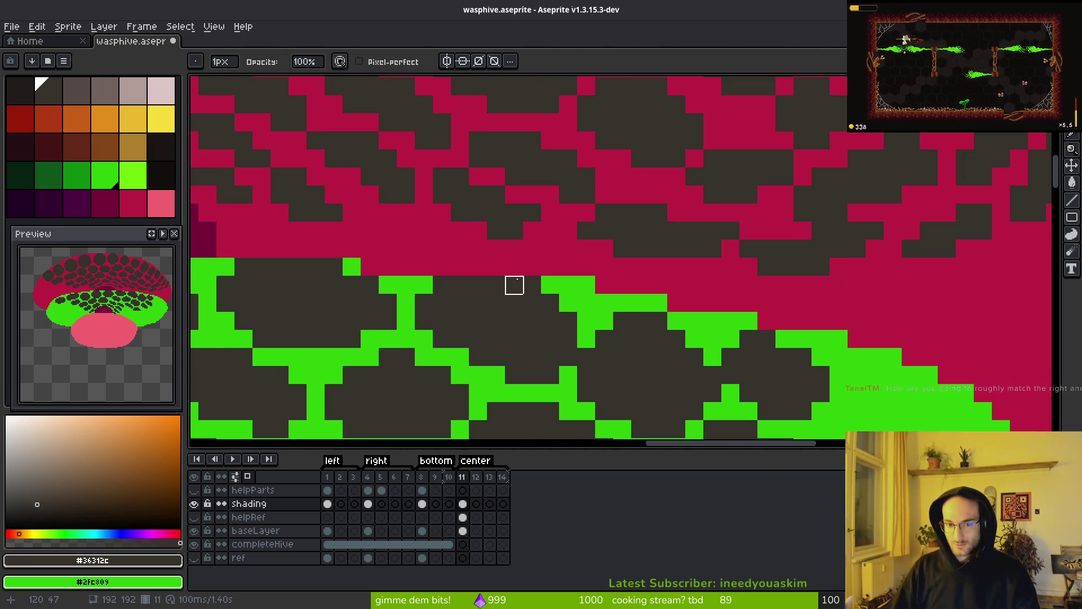
scroll(635, 292, "left", 2)
key("b")
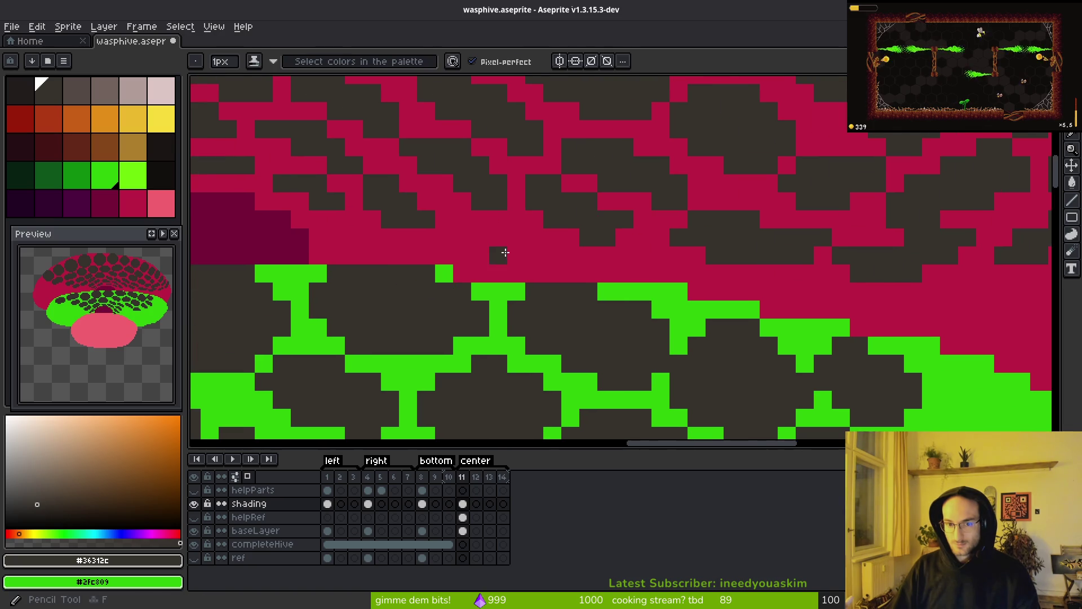
scroll(500, 251, "up", 2)
mouse_move(423, 224)
left_mouse_down()
mouse_move(488, 258)
mouse_move(592, 269)
left_mouse_up()
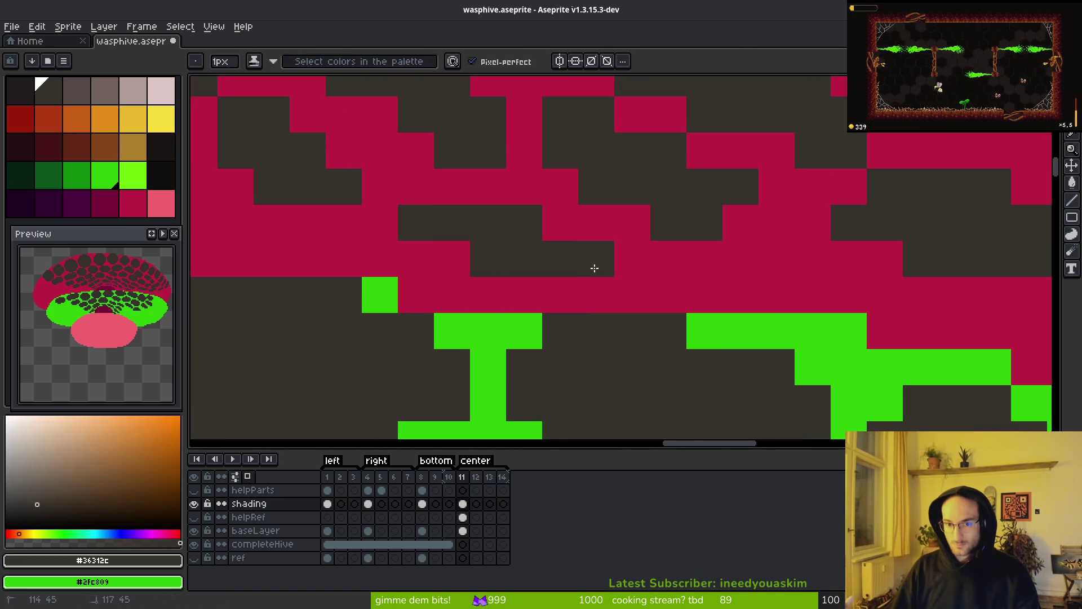
mouse_move(534, 246)
left_mouse_down()
mouse_move(459, 256)
mouse_move(648, 292)
mouse_move(558, 296)
left_mouse_up()
scroll(558, 296, "down", 3)
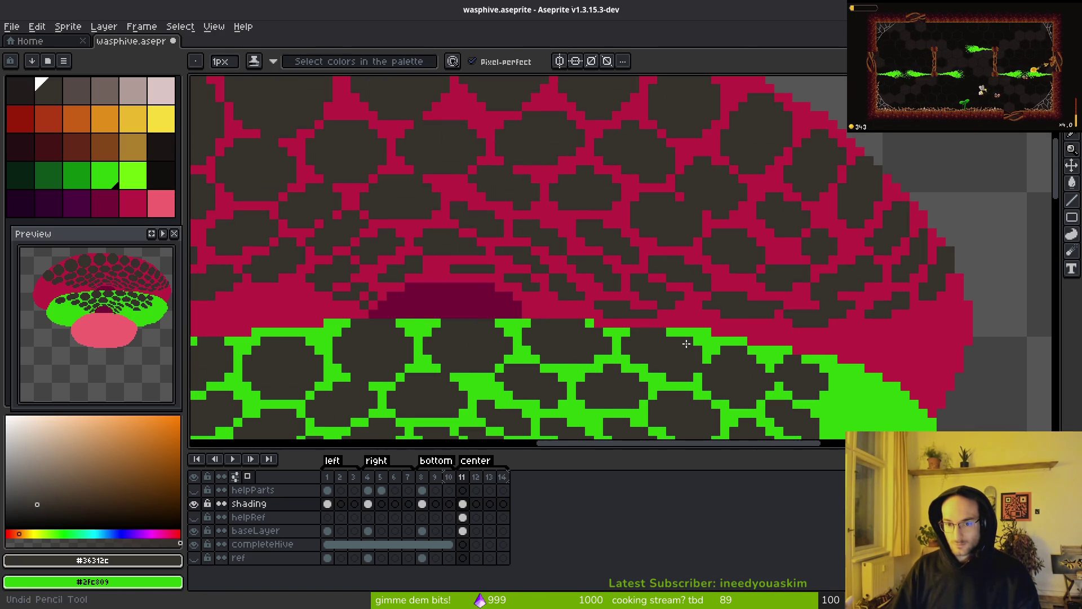
scroll(688, 343, "up", 3)
Step: Erase dark pixels along the border so the green cells show through
key("e")
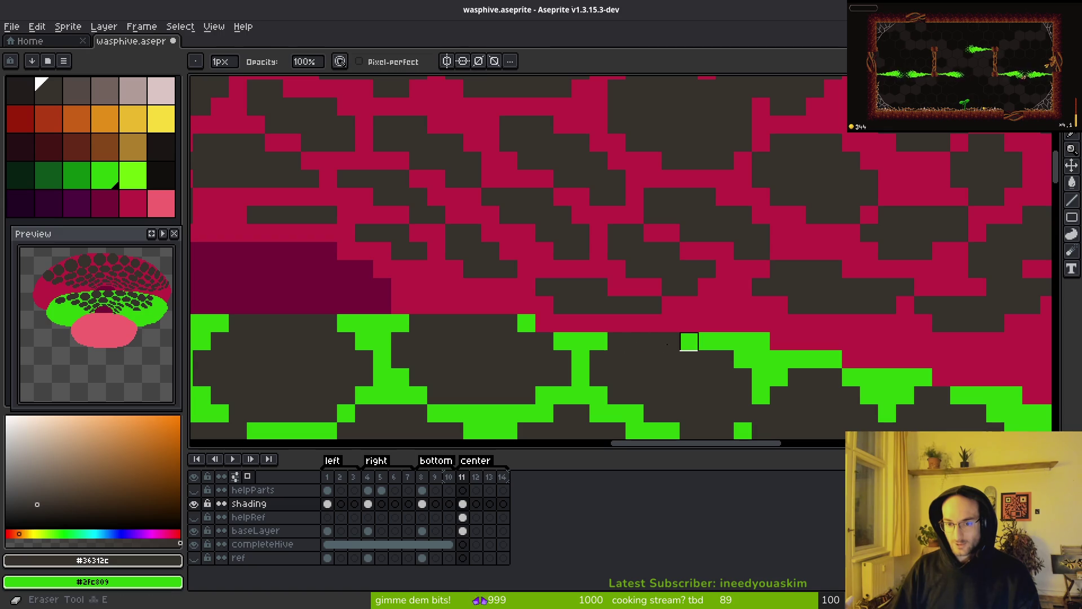
left_click_drag(689, 342, 614, 342)
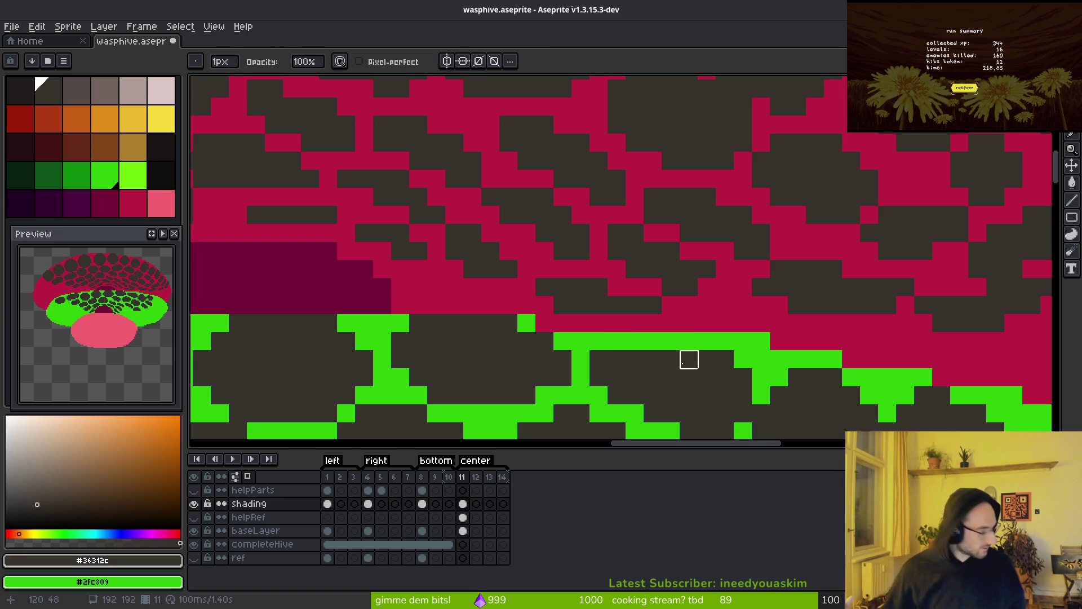
left_click_drag(490, 324, 527, 322)
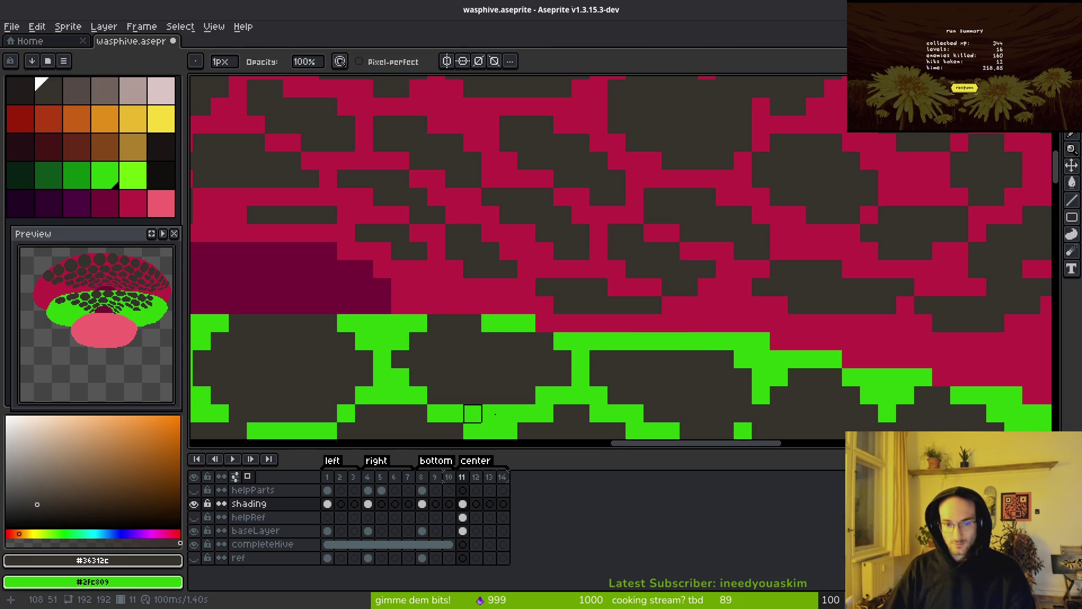
scroll(578, 396, "down", 3)
scroll(508, 366, "up", 3)
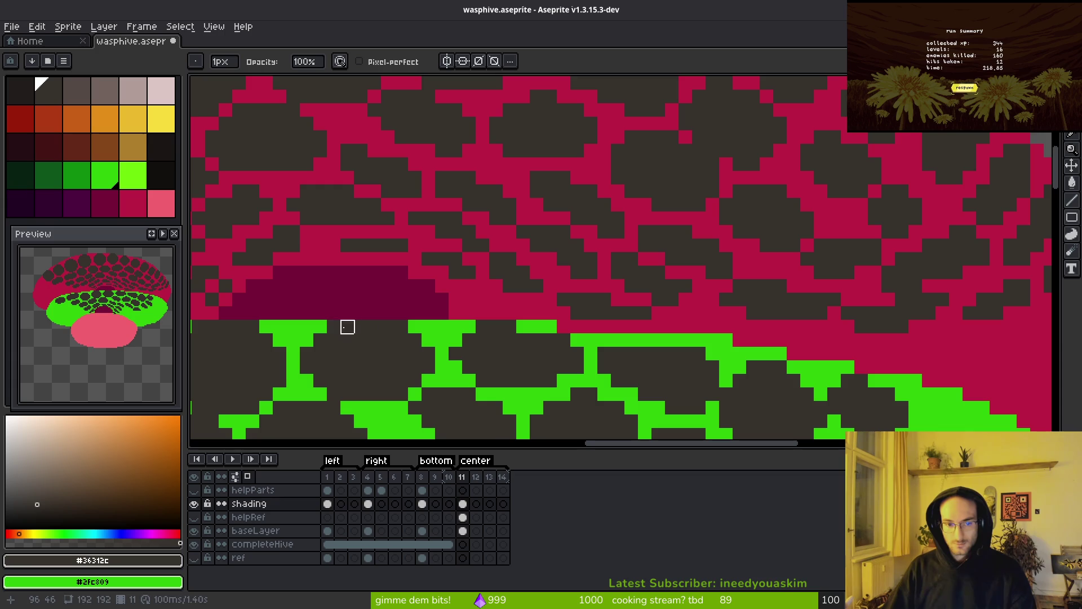
Step: Reveal two more green pixels at the ring edge and darken a crimson line above it
left_click_drag(402, 340, 611, 318)
left_click_drag(408, 303, 421, 303)
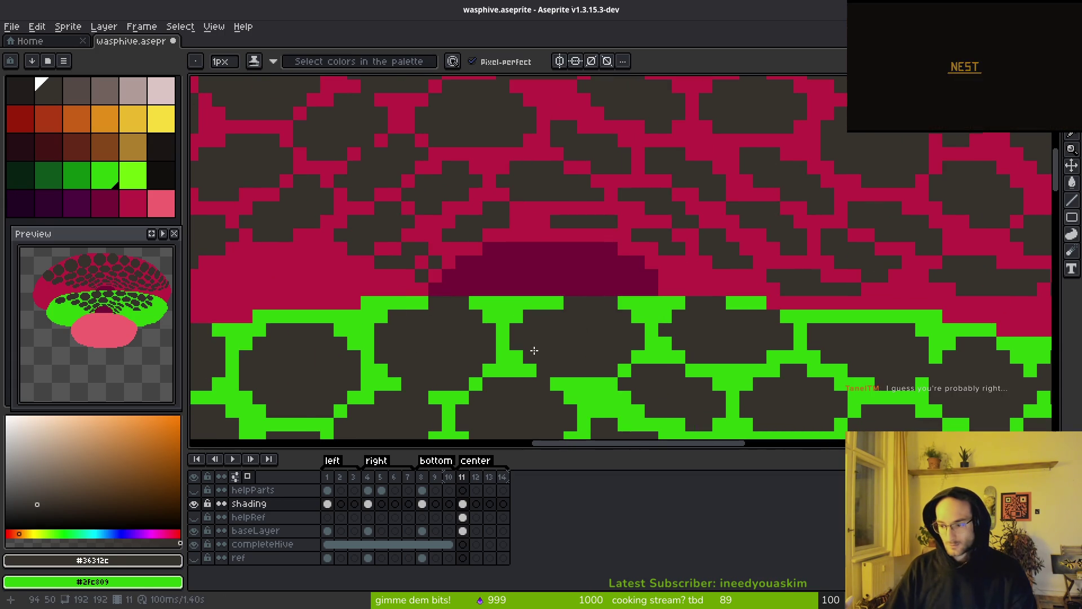
scroll(648, 321, "down", 4)
scroll(579, 296, "up", 5)
left_click_drag(489, 305, 492, 305)
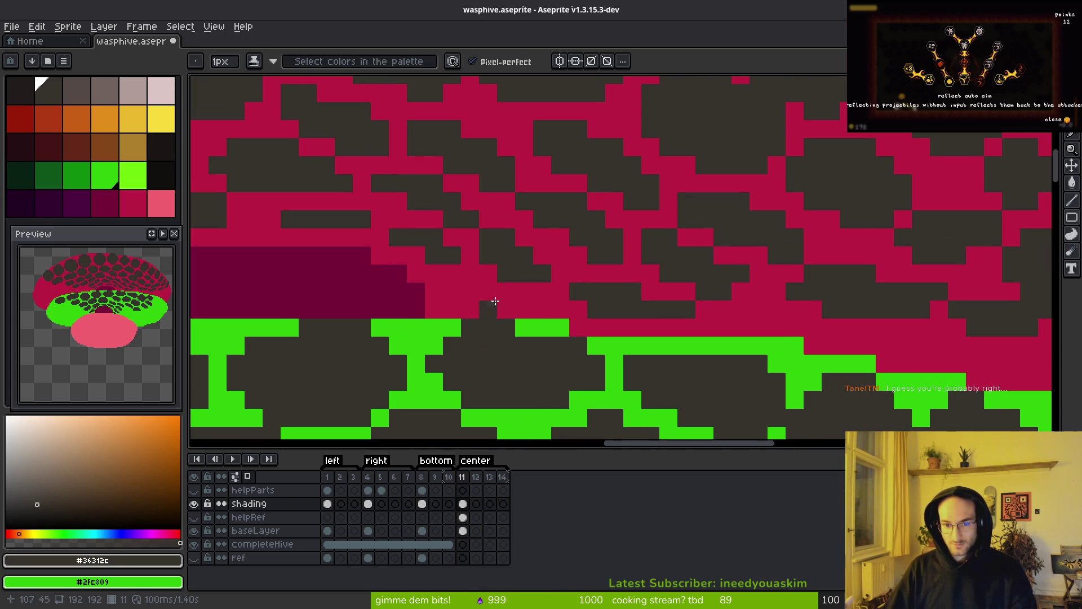
mouse_move(515, 306)
left_mouse_down()
mouse_move(471, 290)
mouse_move(468, 276)
left_mouse_up()
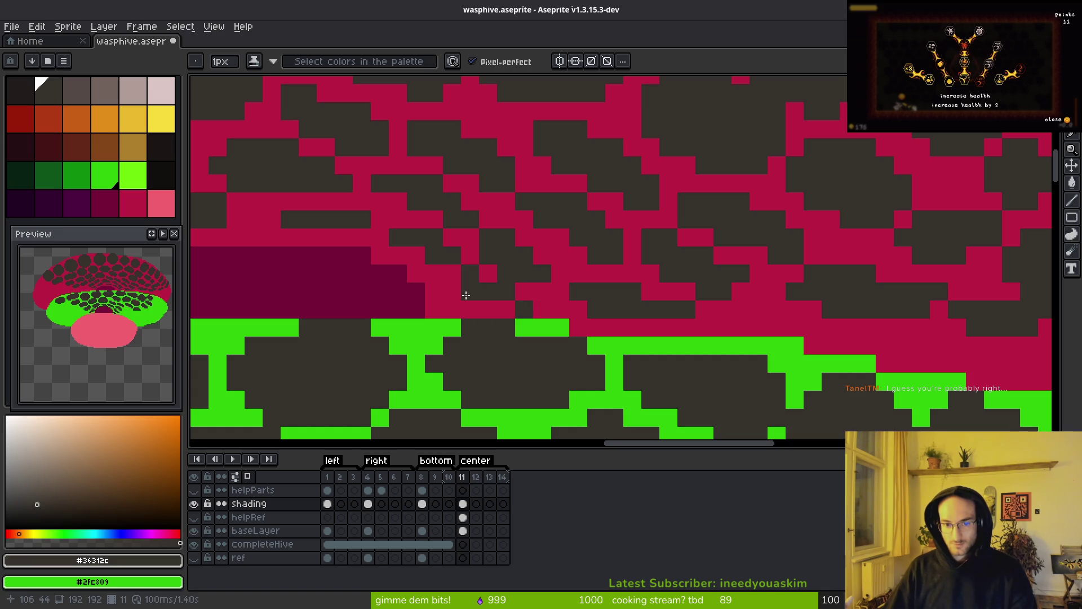
scroll(488, 301, "down", 2)
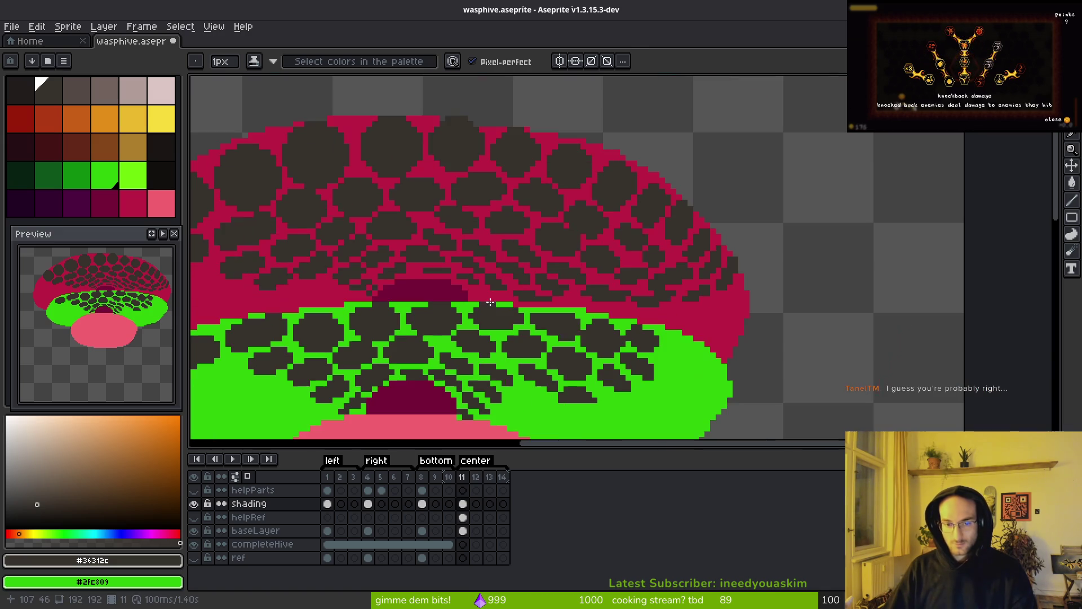
Step: Paint a few #36312c dark pixels onto the crimson rim and fill the gap in the crimson band
scroll(488, 301, "up", 2)
mouse_move(471, 289)
left_mouse_down()
mouse_move(447, 288)
mouse_move(464, 304)
left_mouse_up()
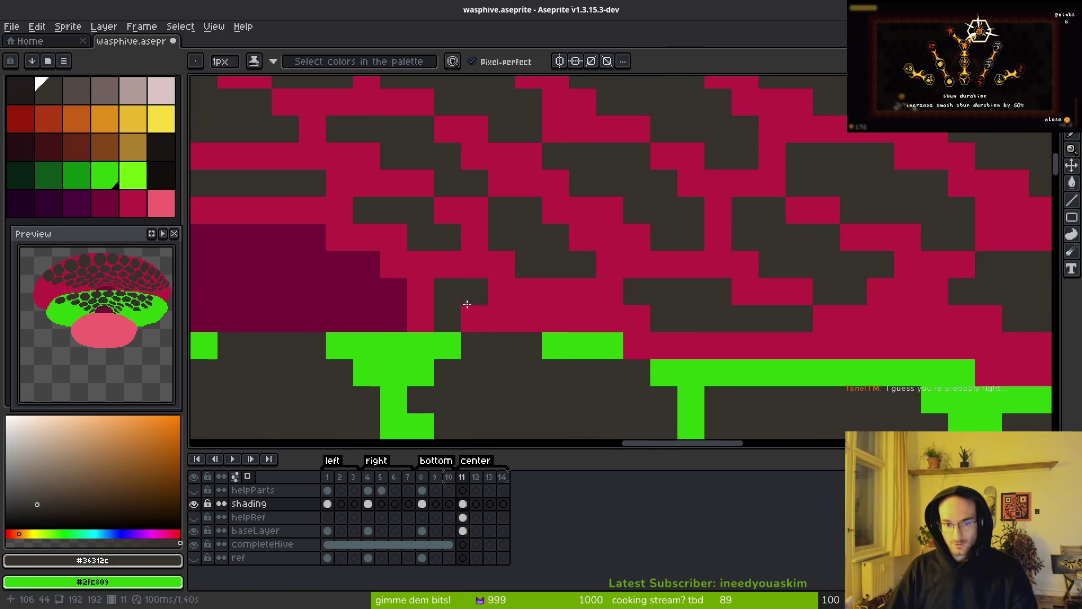
left_click(502, 291)
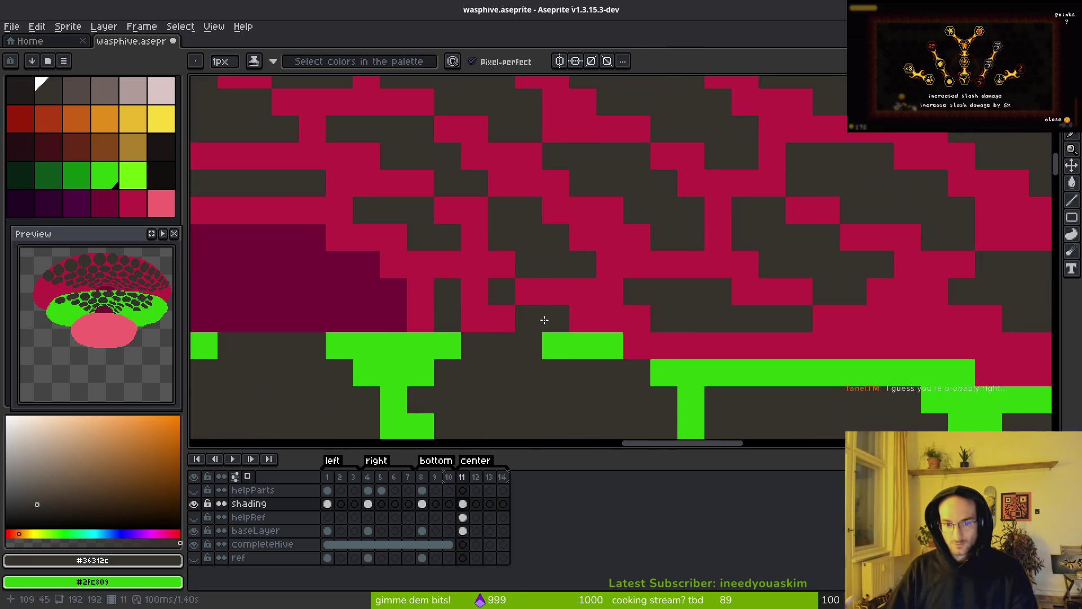
scroll(734, 389, "down", 2)
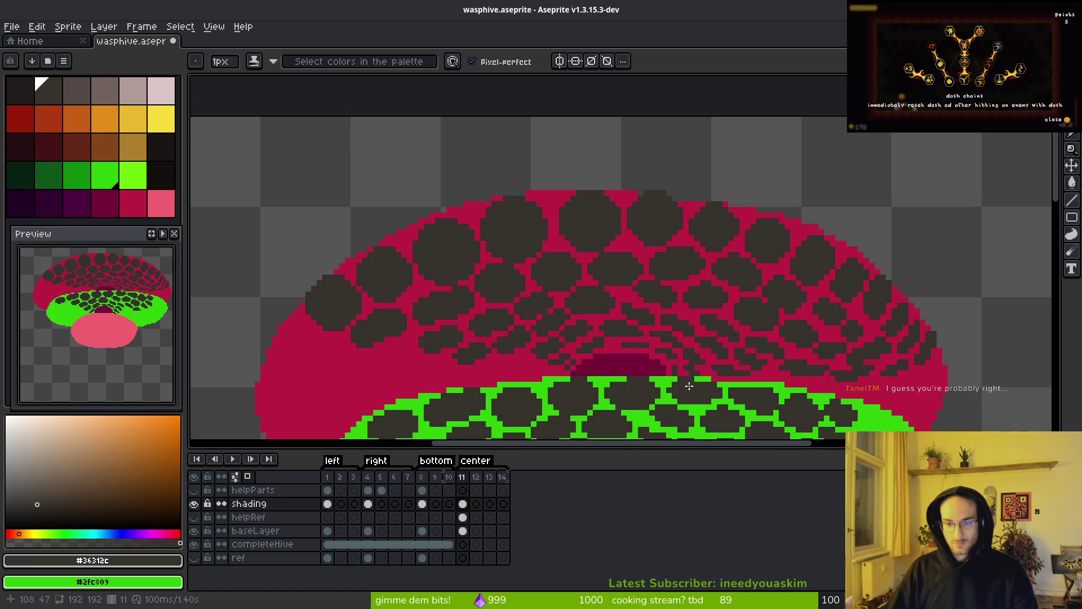
scroll(689, 388, "up", 2)
scroll(664, 359, "down", 3)
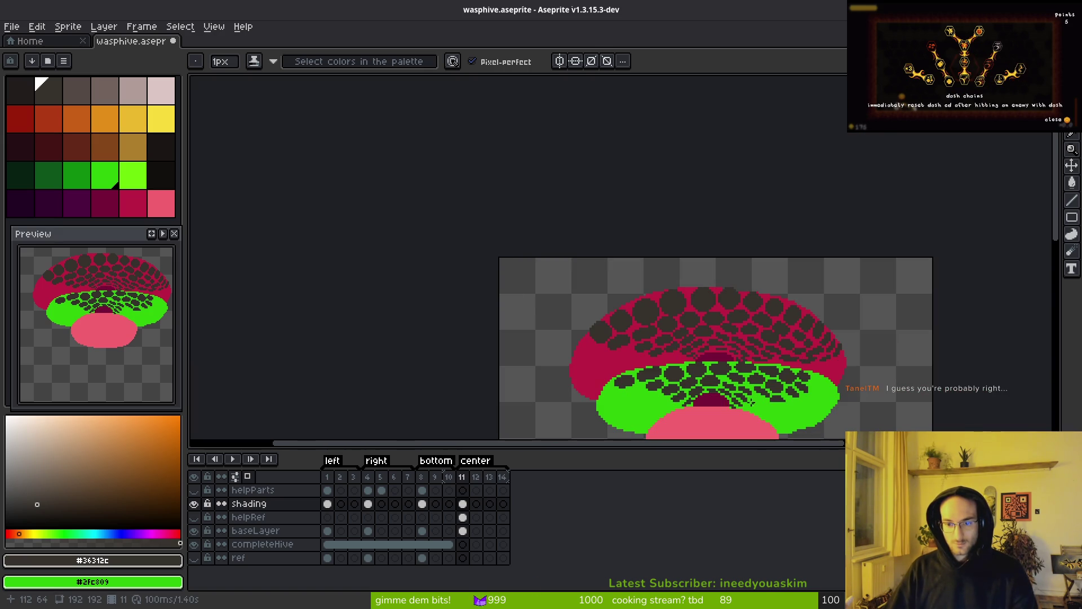
scroll(733, 388, "up", 3)
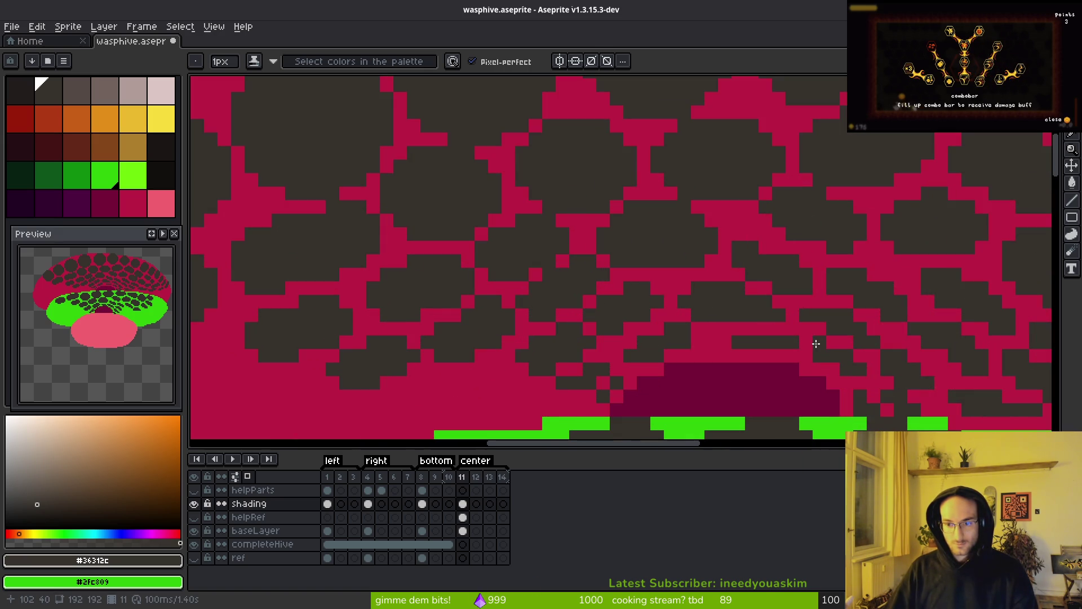
left_click_drag(791, 341, 709, 341)
Step: Extend and widen a dark hex cell into the neighbouring crimson rim pixels
scroll(761, 370, "down", 2)
scroll(761, 371, "down", 1)
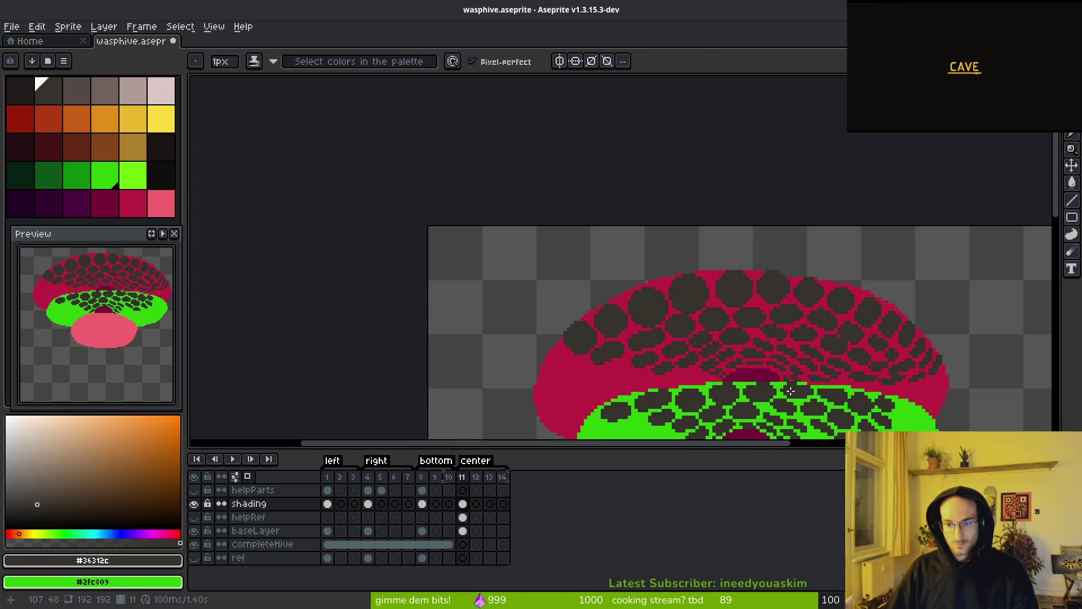
scroll(699, 355, "up", 4)
scroll(633, 341, "up", 1)
mouse_move(620, 326)
left_mouse_down()
mouse_move(613, 310)
mouse_move(648, 321)
mouse_move(646, 305)
mouse_move(720, 340)
mouse_move(621, 334)
left_mouse_up()
scroll(621, 334, "down", 4)
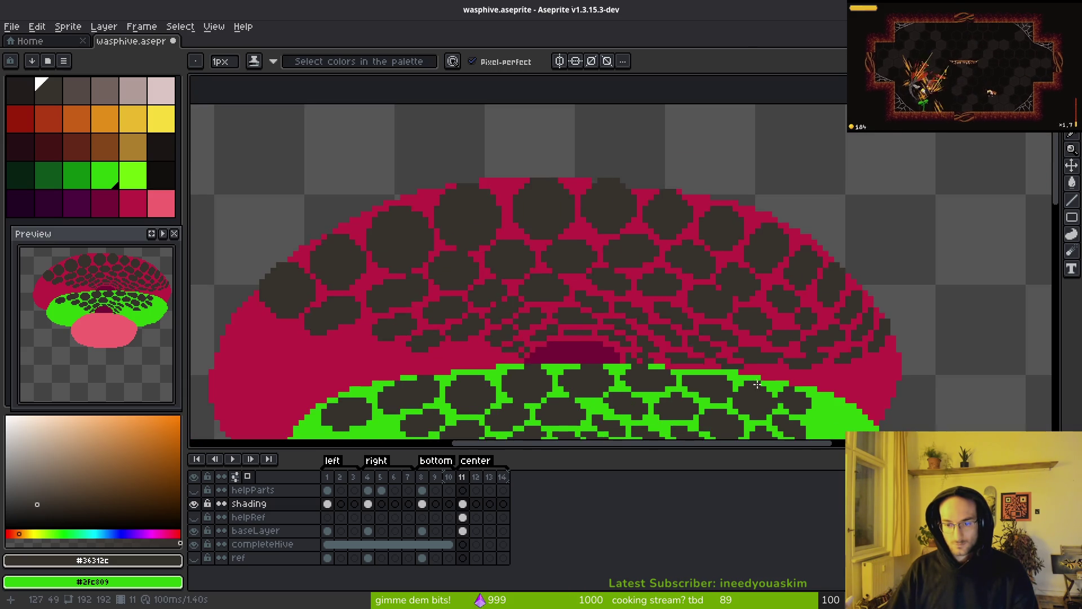
scroll(575, 349, "up", 3)
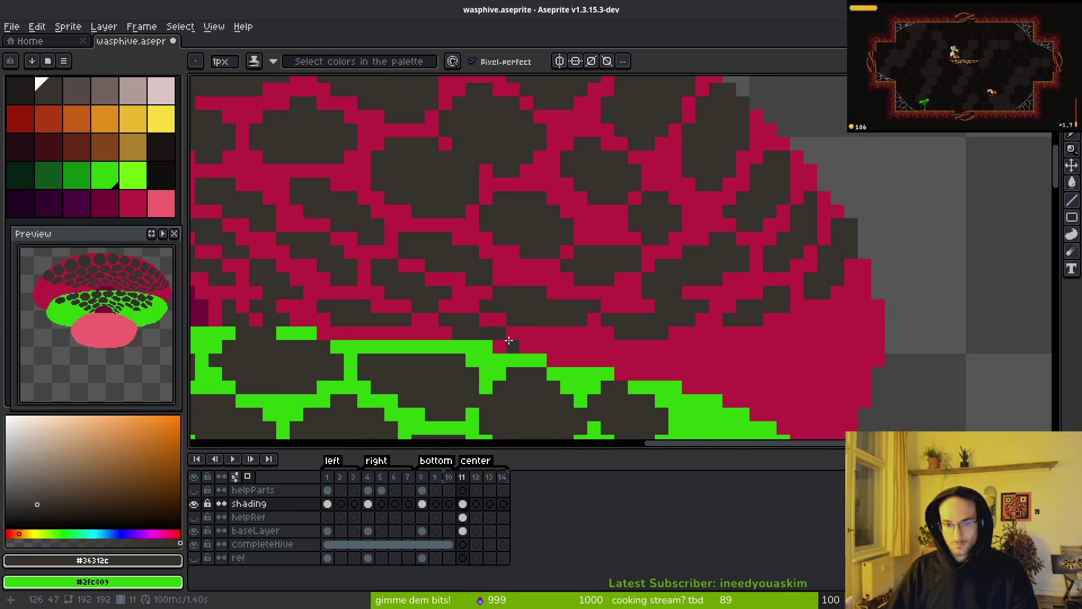
scroll(532, 341, "down", 1)
scroll(544, 345, "up", 1)
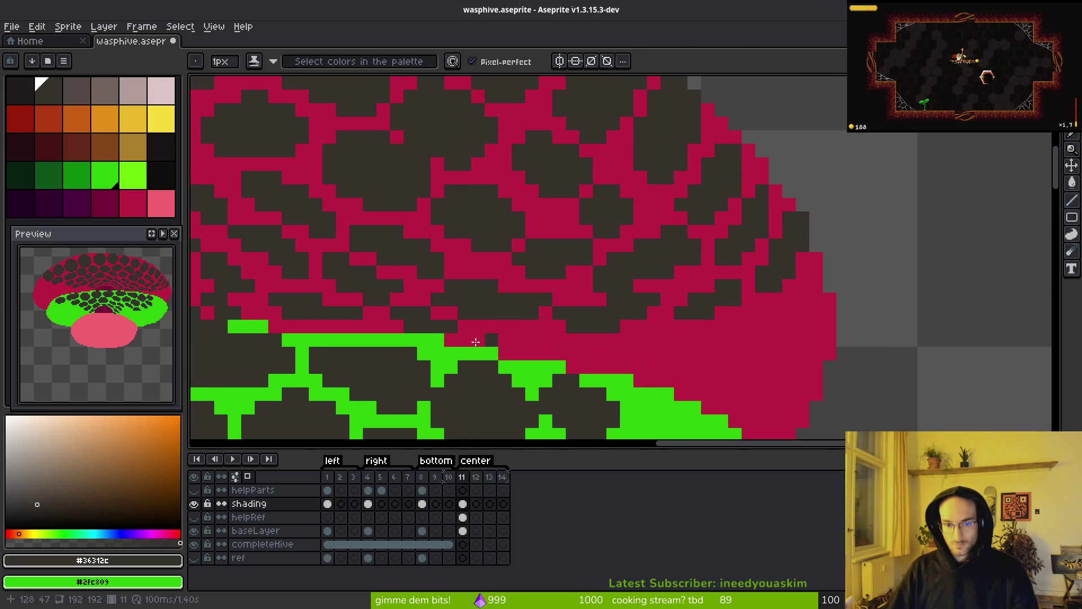
mouse_move(497, 346)
left_mouse_down()
mouse_move(555, 346)
mouse_move(526, 343)
left_mouse_up()
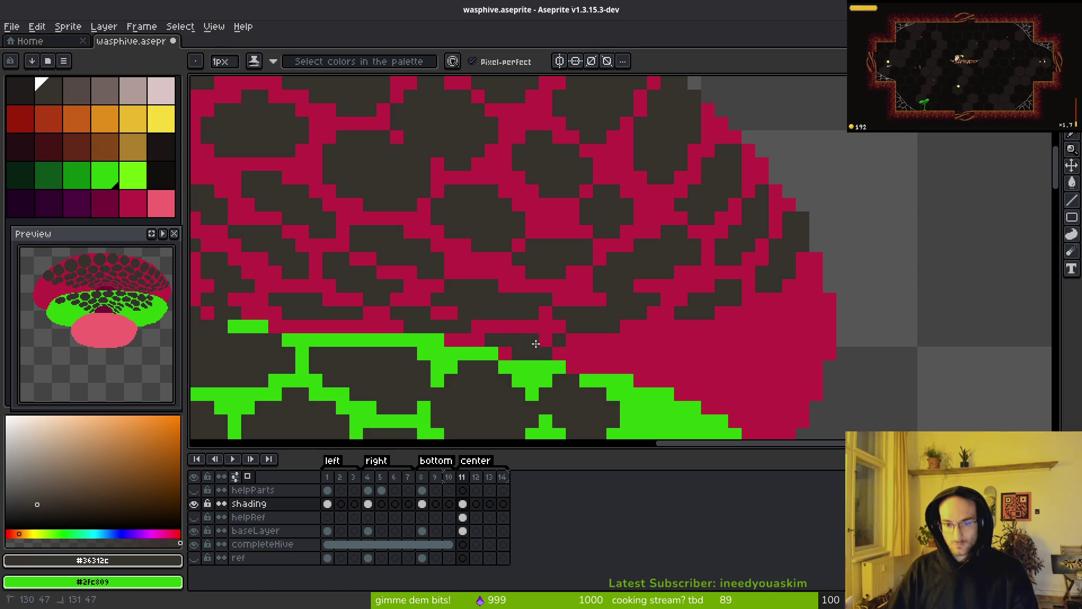
left_click_drag(645, 354, 595, 354)
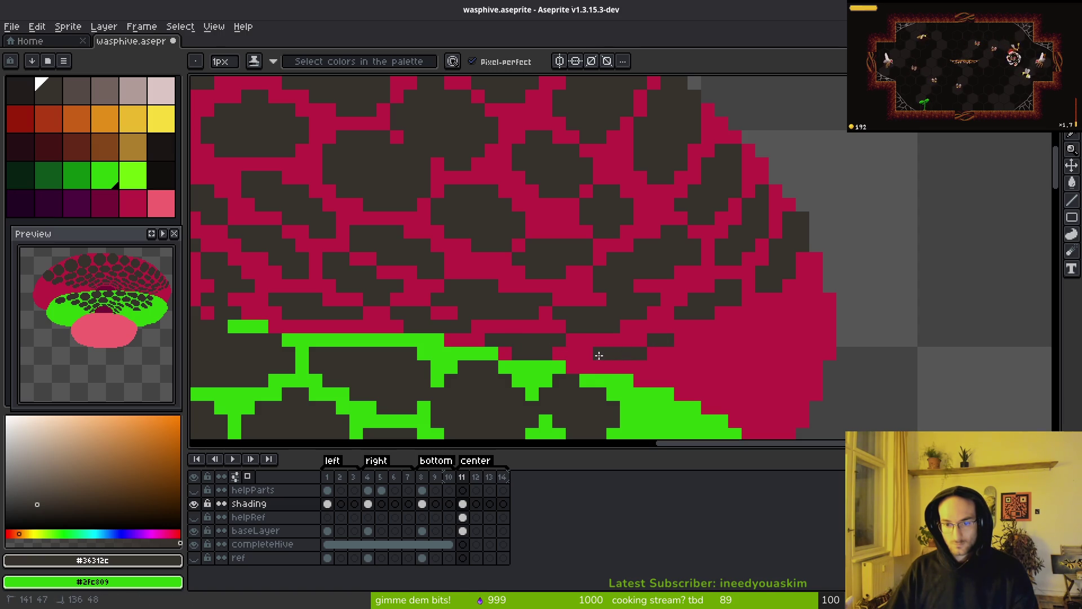
left_click(627, 340)
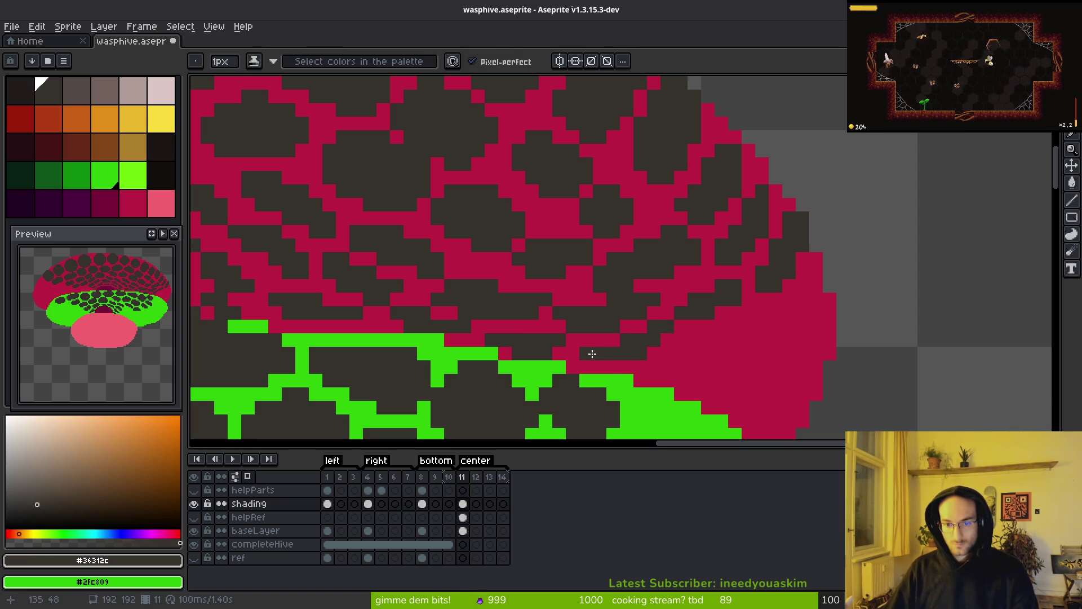
Step: Draw a diagonal dark cell edge across the rim and darken crimson pixels at the dome's edge
scroll(639, 355, "down", 2)
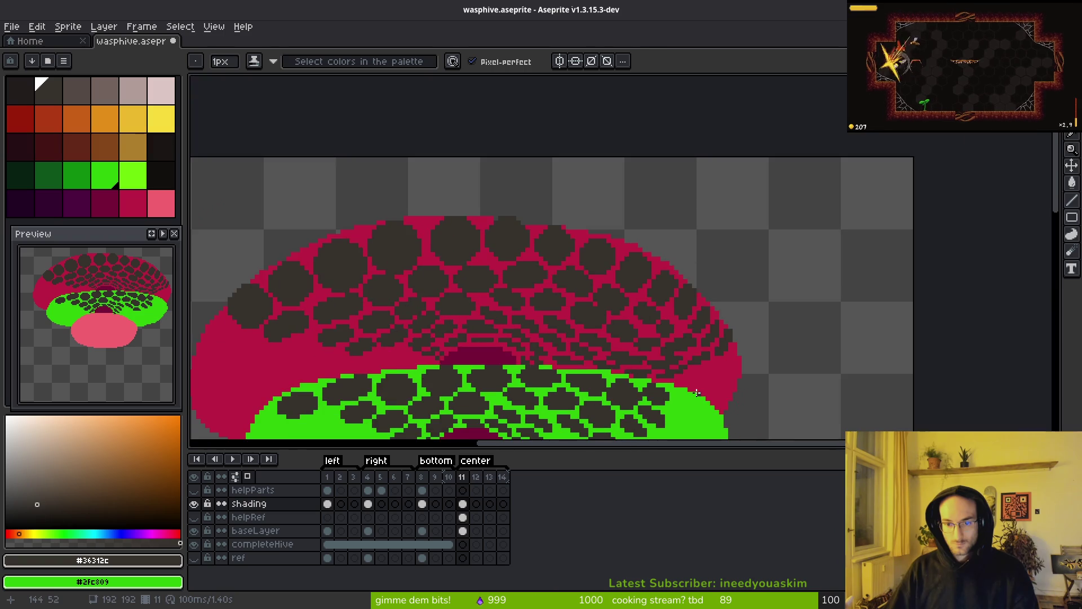
scroll(727, 380, "up", 2)
mouse_move(745, 358)
left_mouse_down()
mouse_move(698, 374)
mouse_move(738, 354)
left_mouse_up()
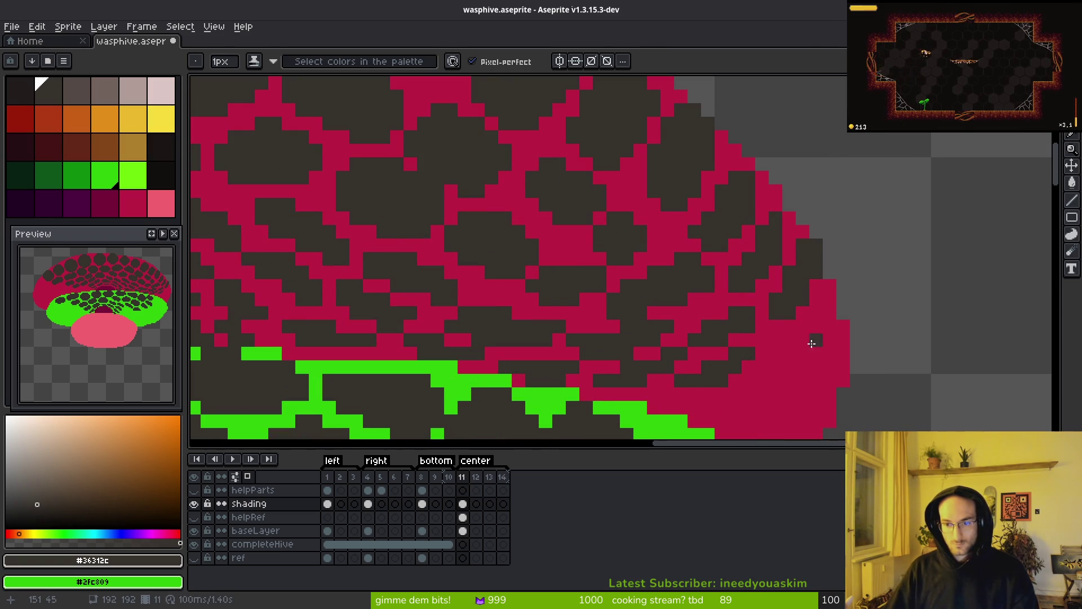
left_click_drag(825, 300, 776, 367)
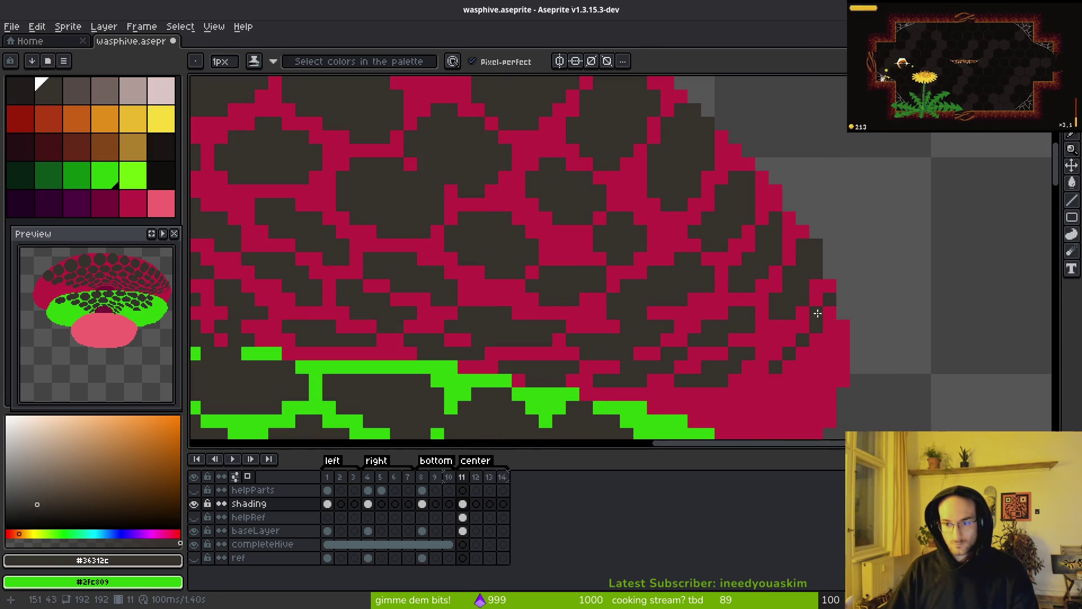
left_click_drag(824, 287, 828, 316)
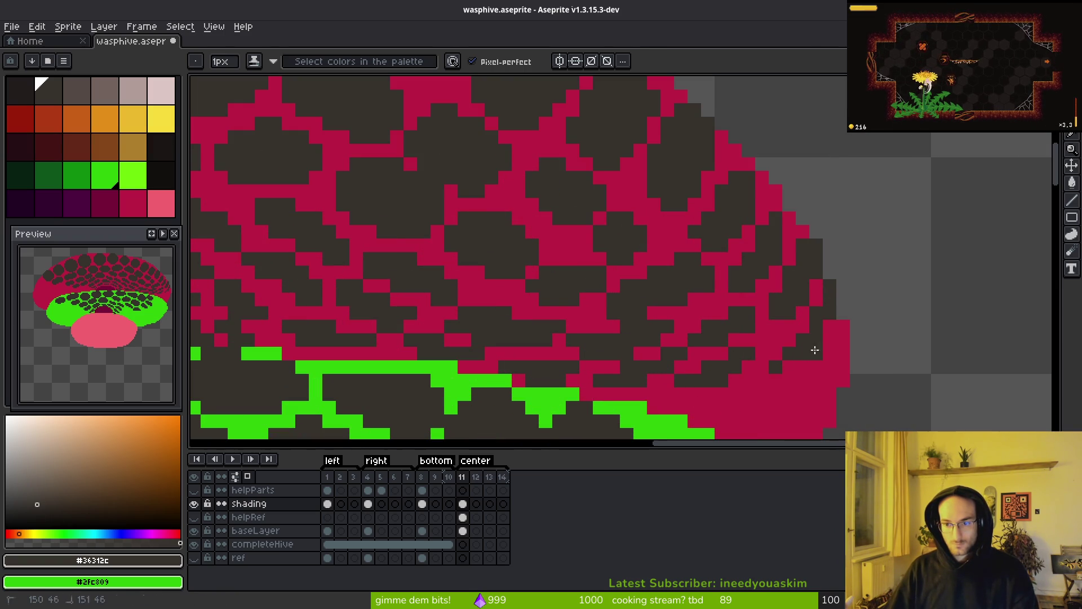
key("e")
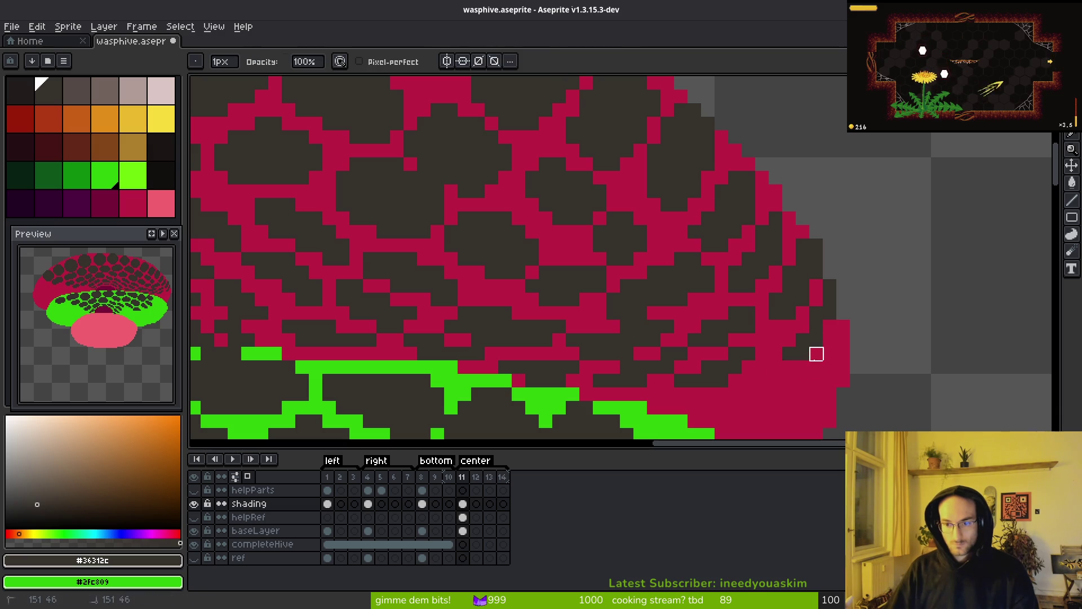
key("b")
scroll(802, 365, "down", 3)
scroll(804, 374, "up", 4)
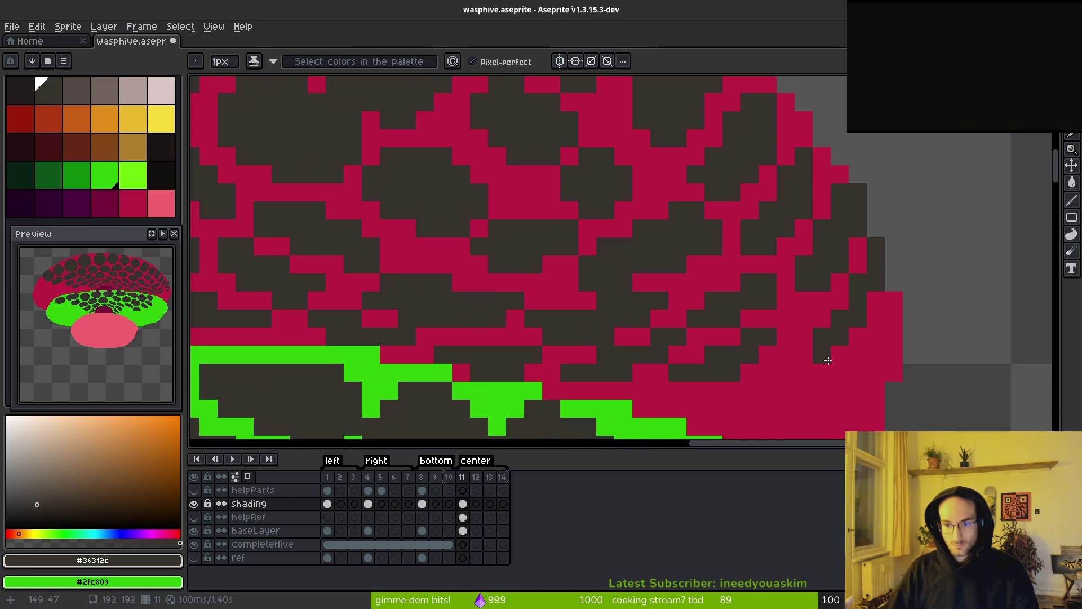
scroll(812, 394, "down", 2)
scroll(699, 293, "up", 2)
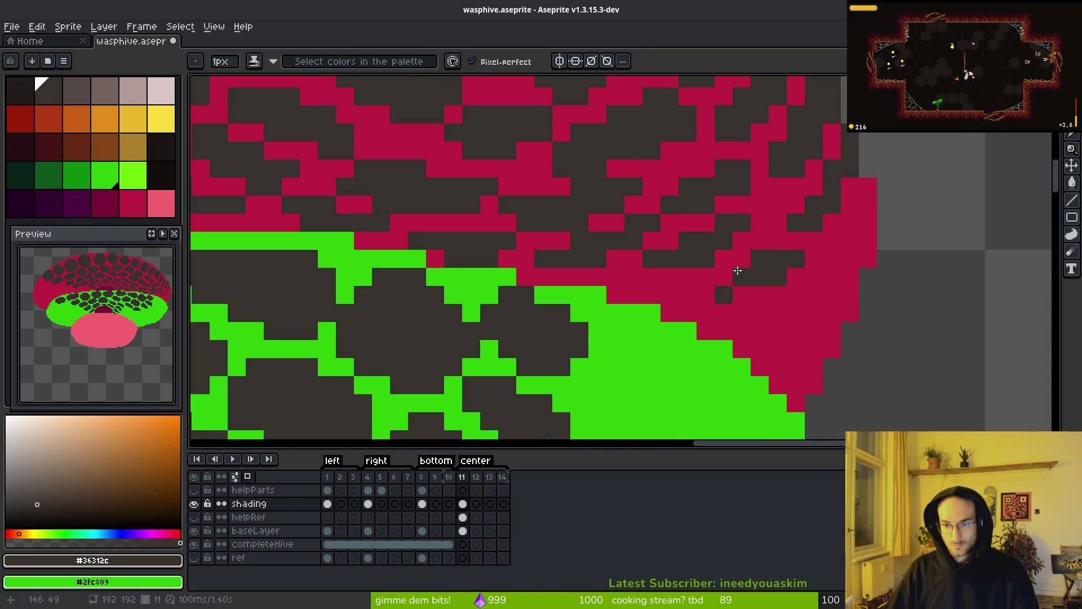
Step: Add dark cell pixels above the green band and along the dome's lower right edge
left_click_drag(737, 271, 703, 282)
left_click(702, 294)
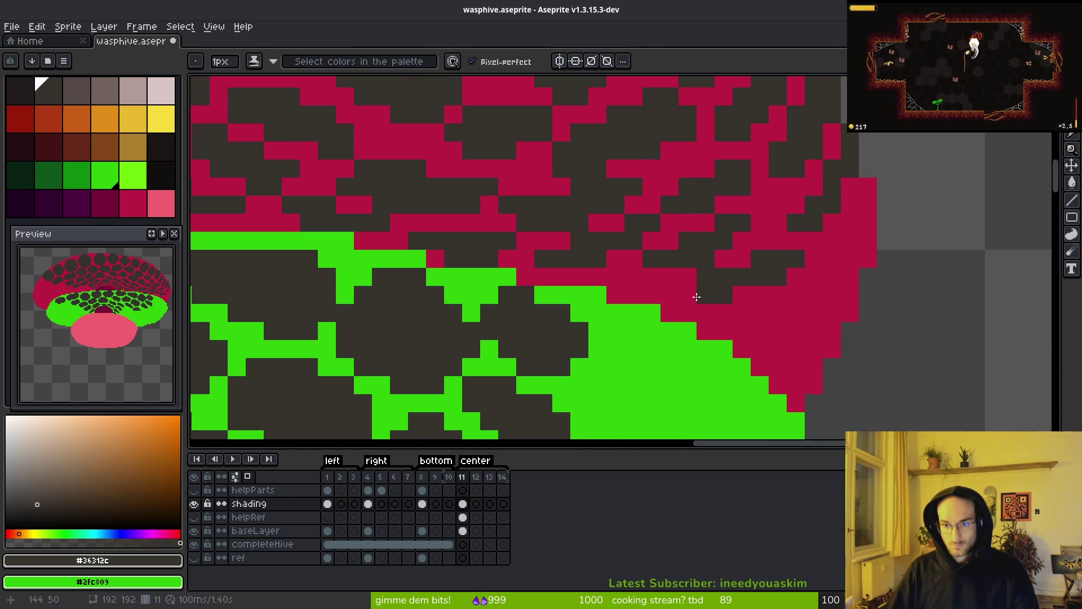
left_click(797, 242)
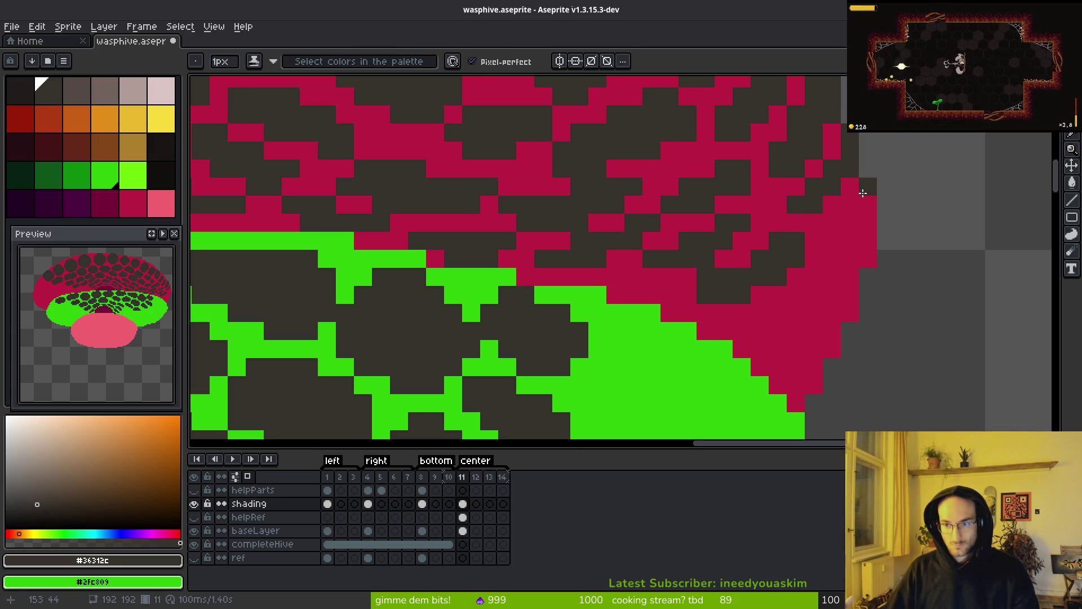
left_click_drag(861, 197, 831, 263)
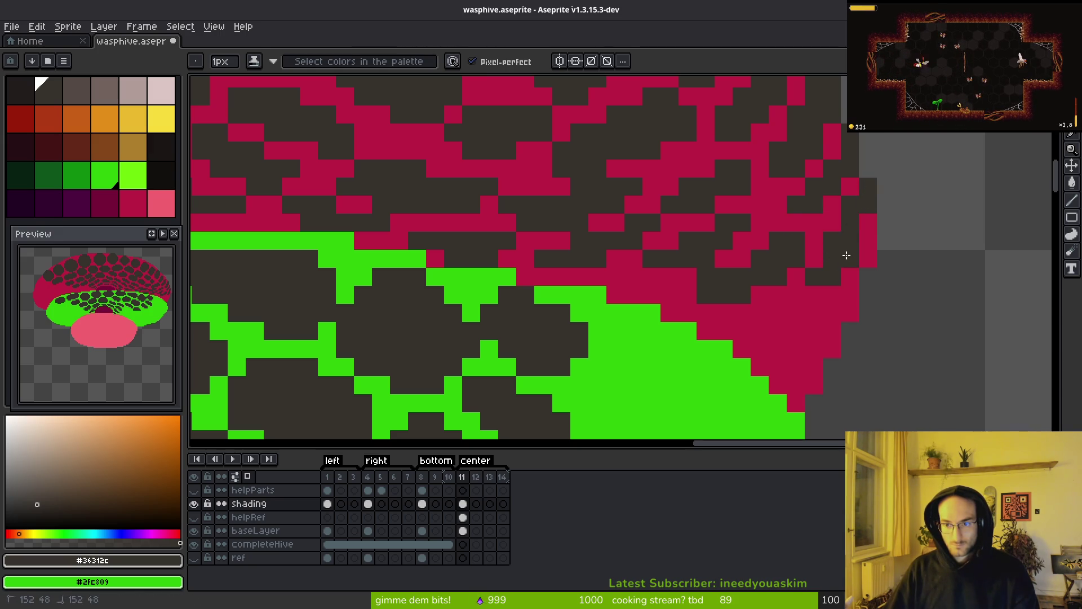
scroll(835, 349, "down", 4)
scroll(836, 349, "up", 4)
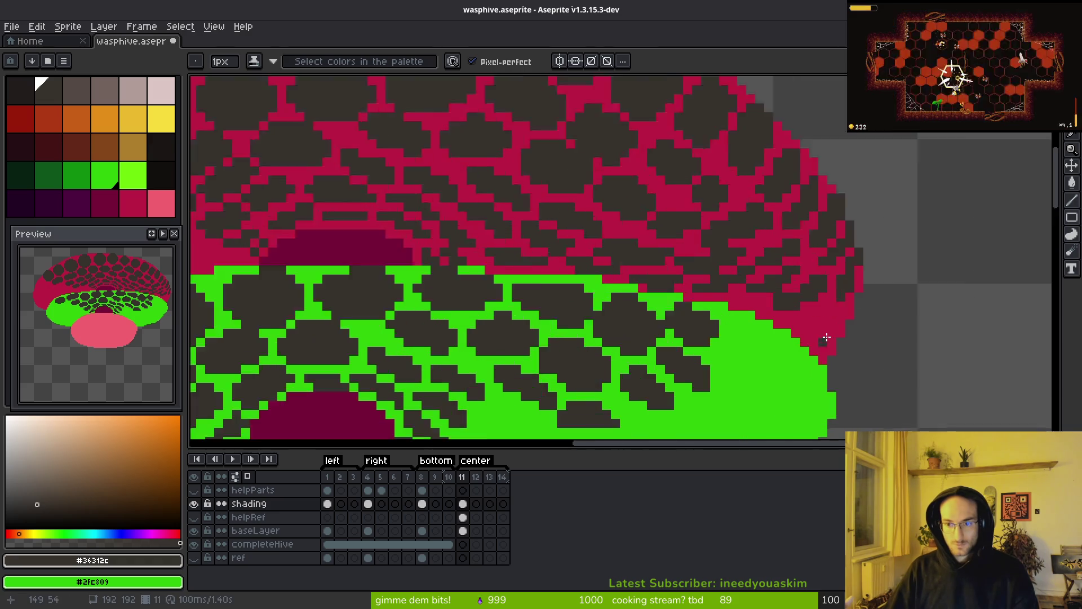
mouse_move(795, 328)
left_mouse_down()
mouse_move(753, 338)
mouse_move(773, 310)
mouse_move(842, 287)
mouse_move(834, 358)
mouse_move(792, 403)
mouse_move(778, 382)
mouse_move(873, 395)
left_mouse_up()
left_click(812, 351)
scroll(909, 400, "down", 3)
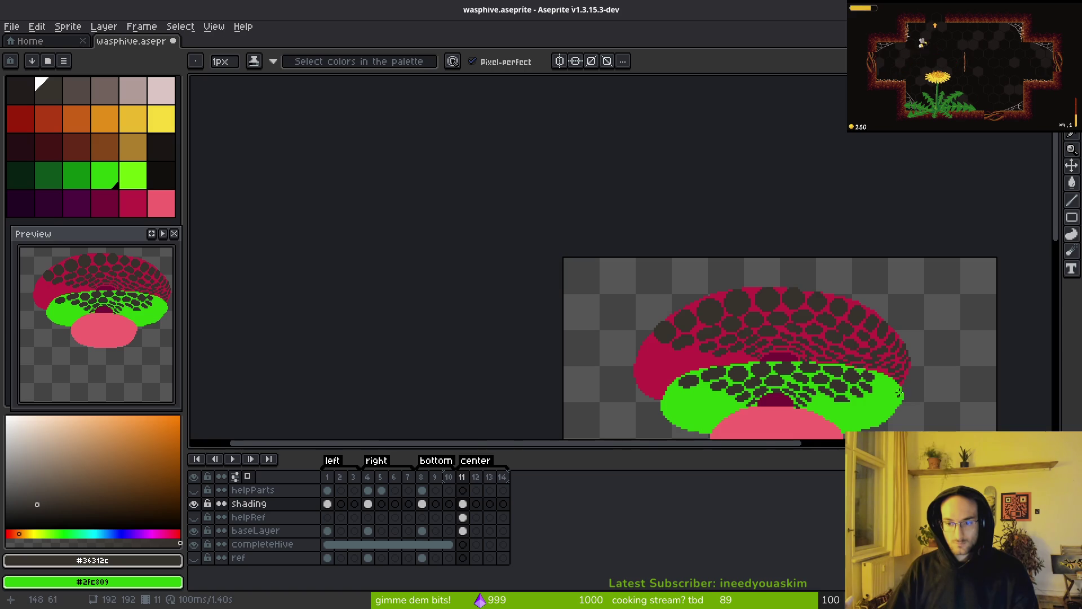
Step: Reshape a dark hex cell edge on the right side of the crimson hive top
scroll(900, 397, "up", 6)
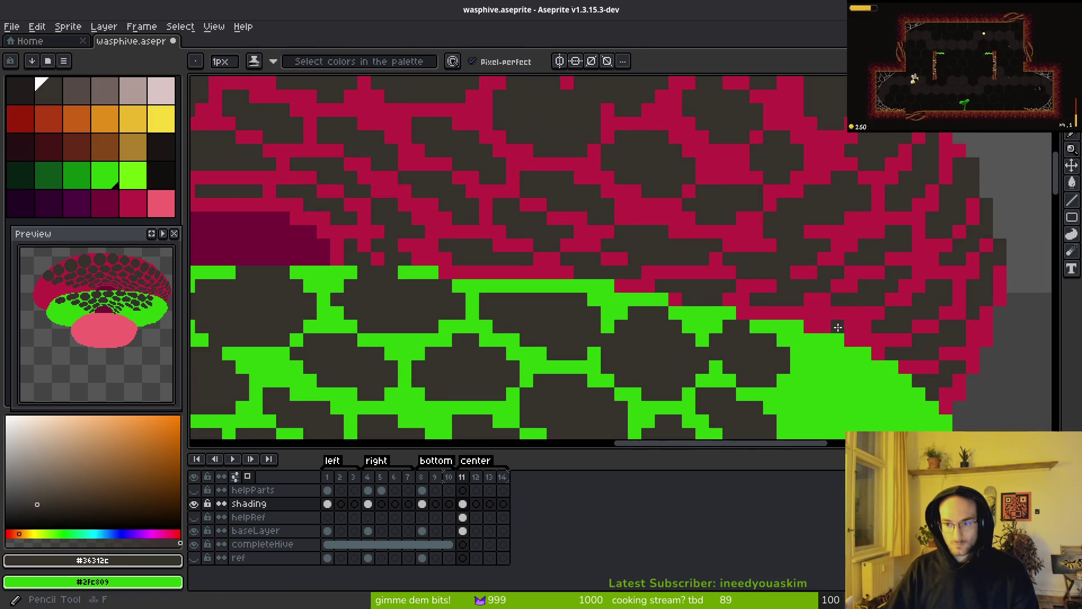
scroll(838, 327, "up", 3)
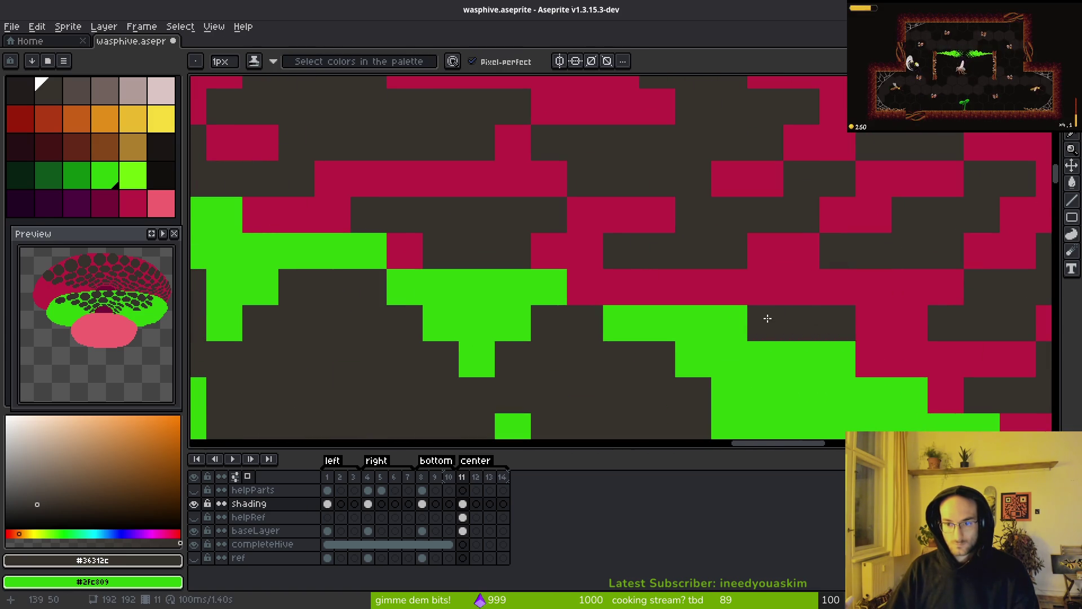
left_click_drag(767, 319, 865, 291)
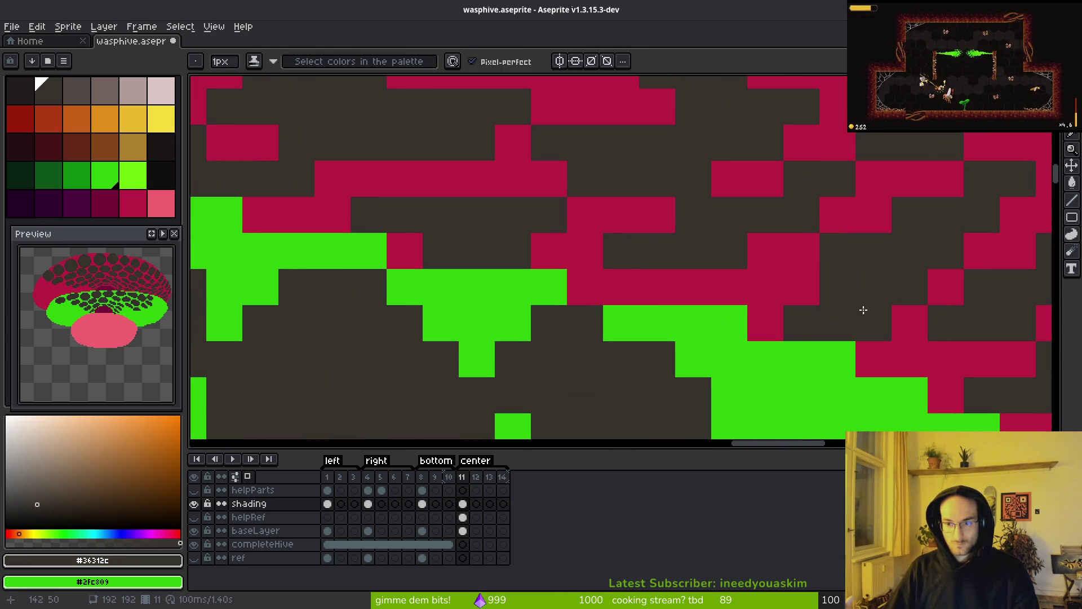
scroll(896, 361, "down", 5)
scroll(896, 361, "up", 4)
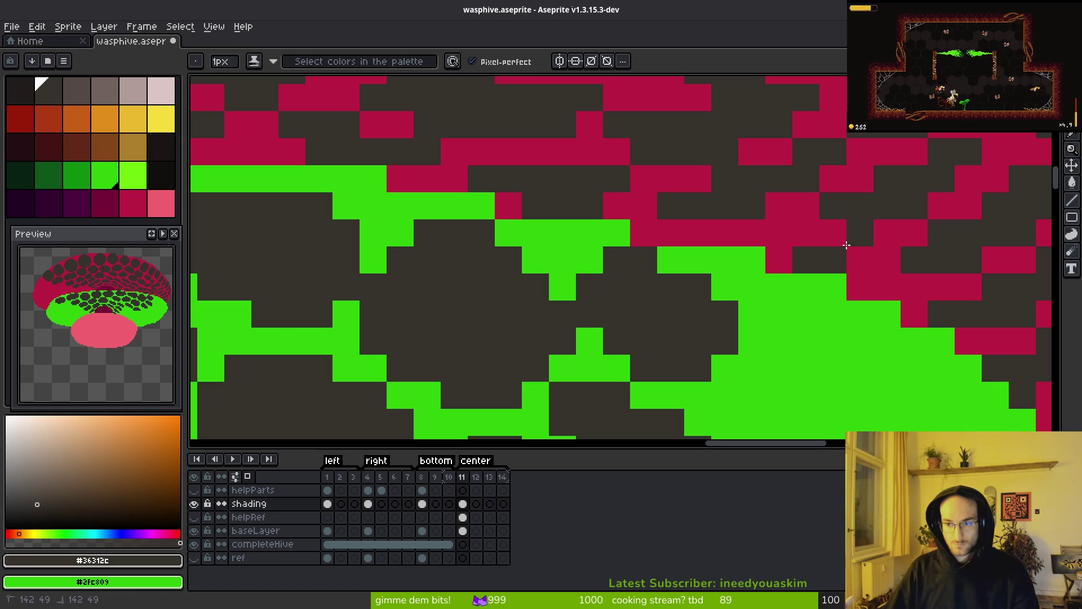
scroll(877, 293, "down", 3)
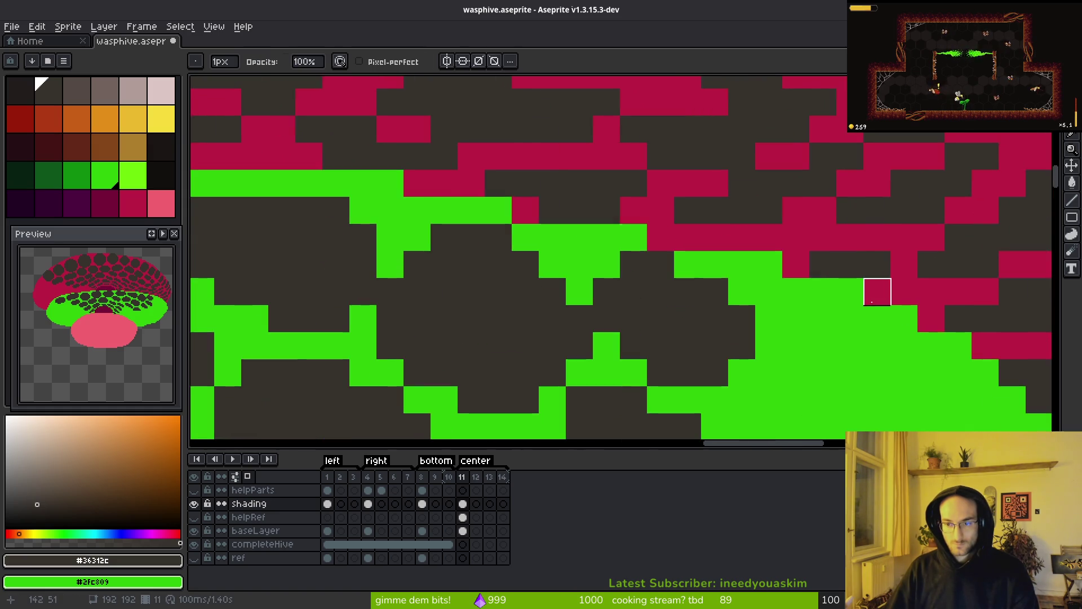
scroll(874, 354, "down", 1)
scroll(811, 256, "up", 5)
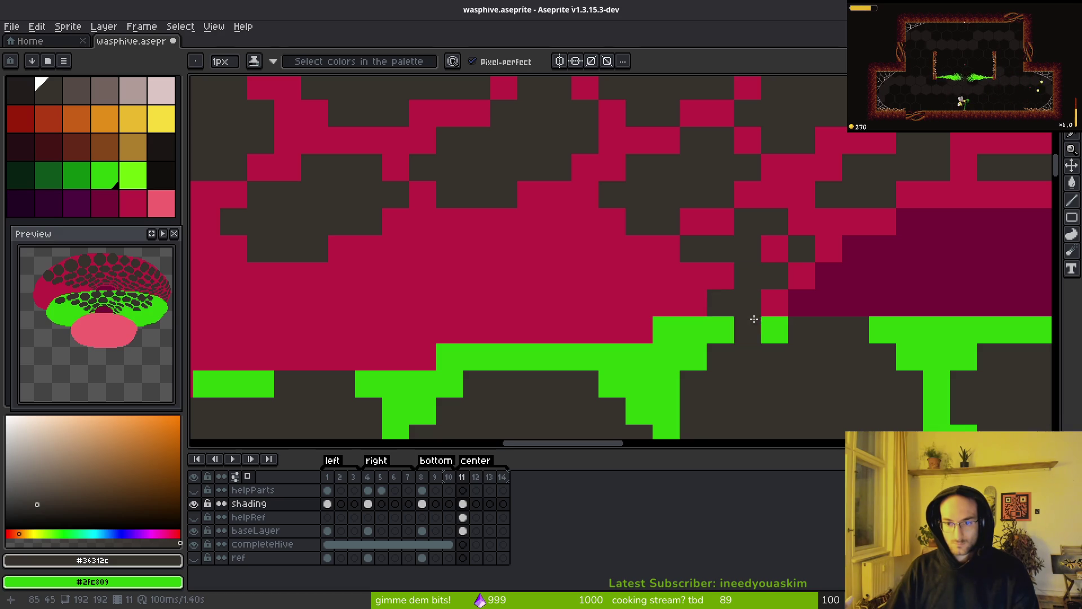
scroll(733, 309, "down", 4)
scroll(810, 400, "up", 4)
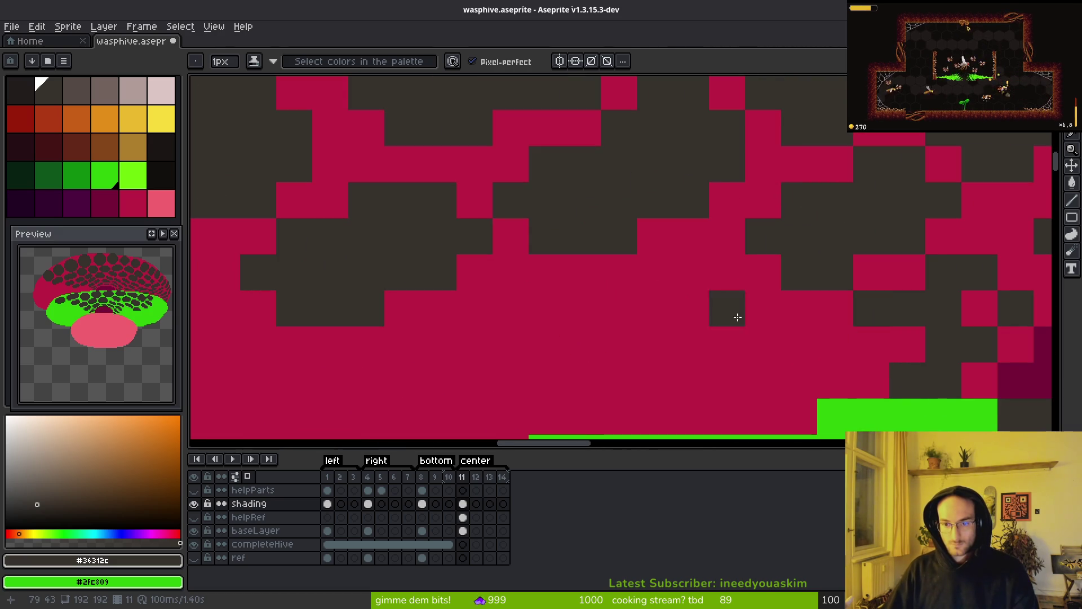
Step: Paint a dark cell across the crimson band, erasing a stray pixel and darkening gaps between cells
mouse_move(658, 309)
left_mouse_down()
mouse_move(507, 326)
mouse_move(628, 288)
mouse_move(455, 334)
left_mouse_up()
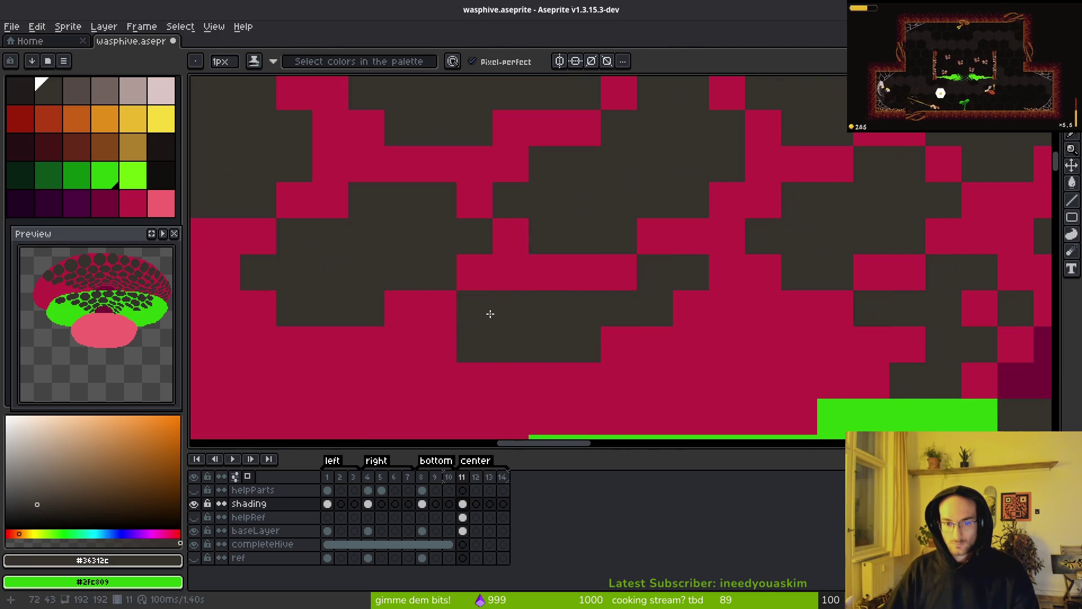
key("e")
left_click(474, 345)
key("b")
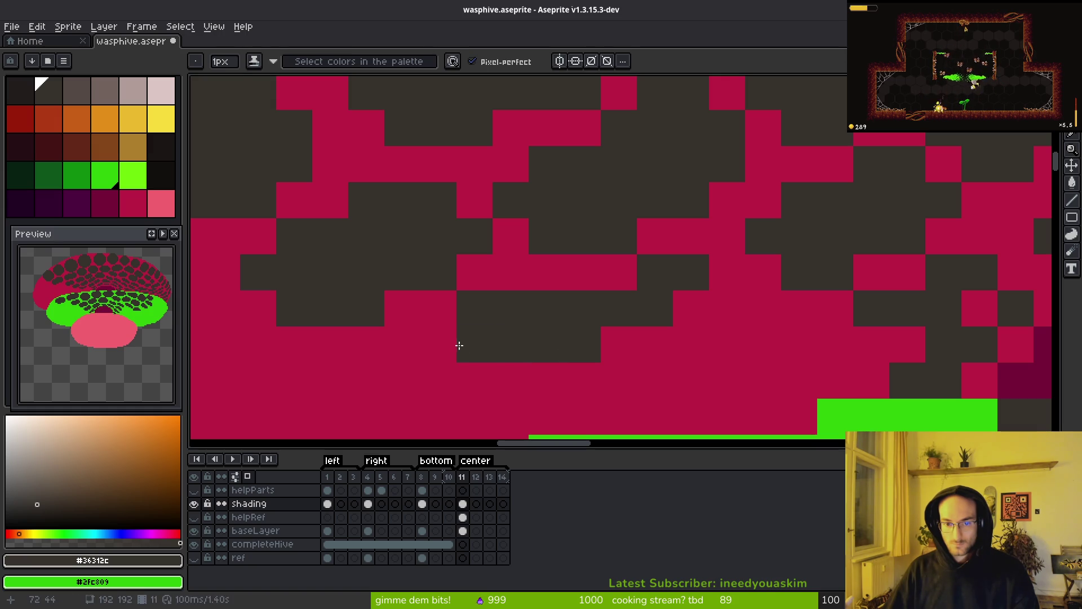
left_click(440, 325)
scroll(620, 344, "down", 5)
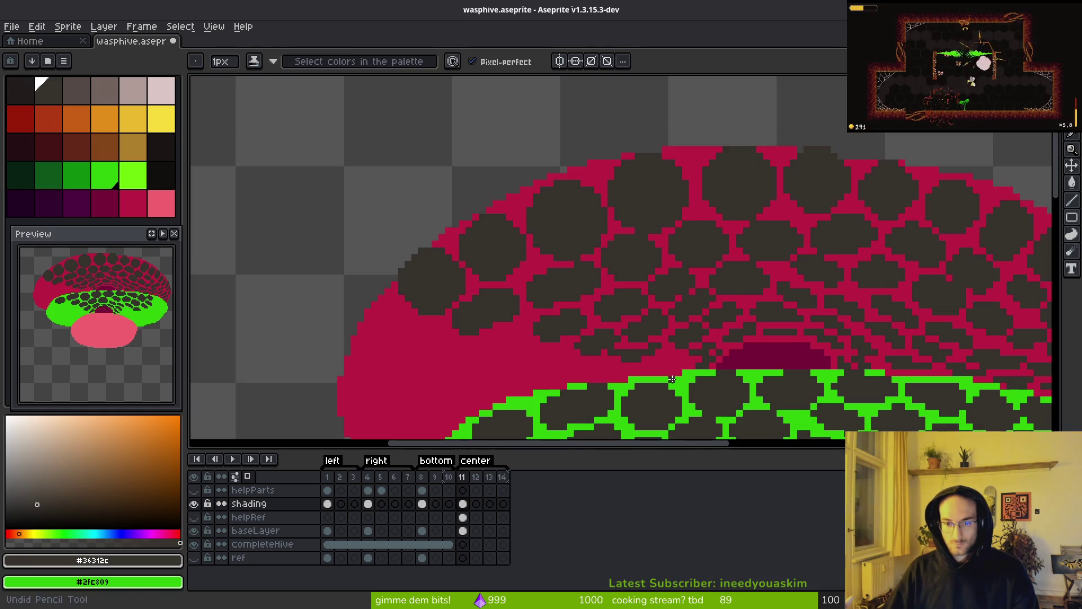
key("e")
scroll(586, 350, "up", 4)
key("b")
left_click(582, 364)
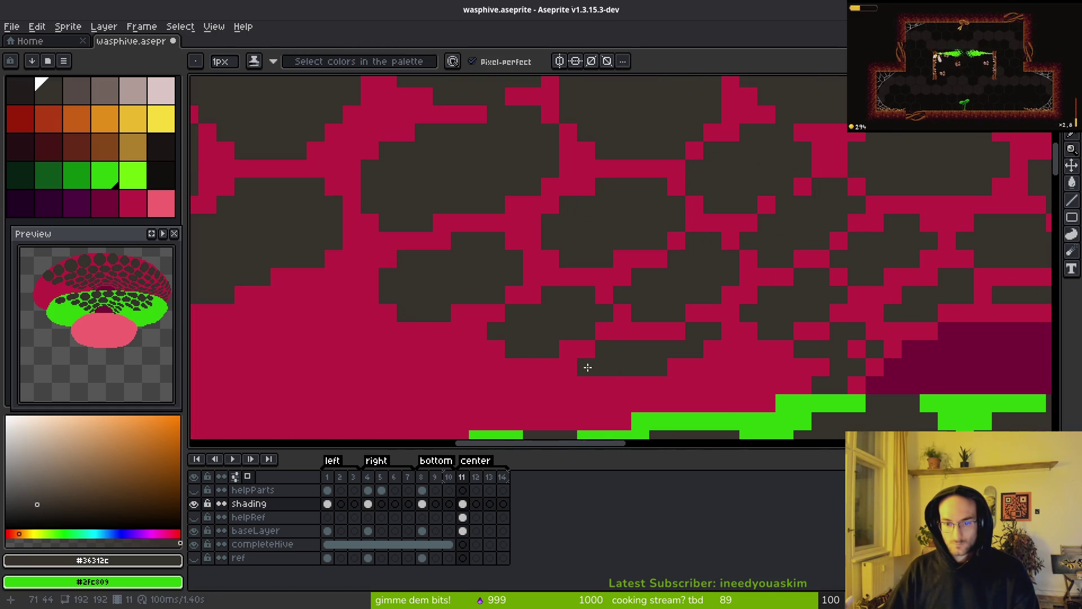
scroll(620, 367, "down", 4)
scroll(678, 353, "up", 3)
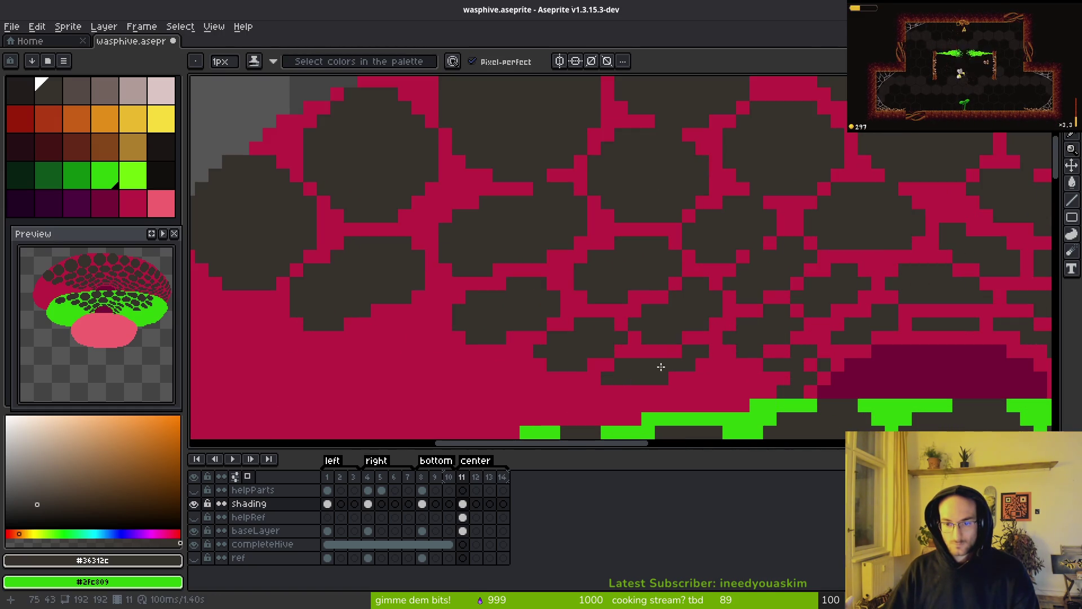
scroll(703, 338, "up", 2)
Step: Add a small diagonal dark edge to a left-side hex cell on the dome
key("e")
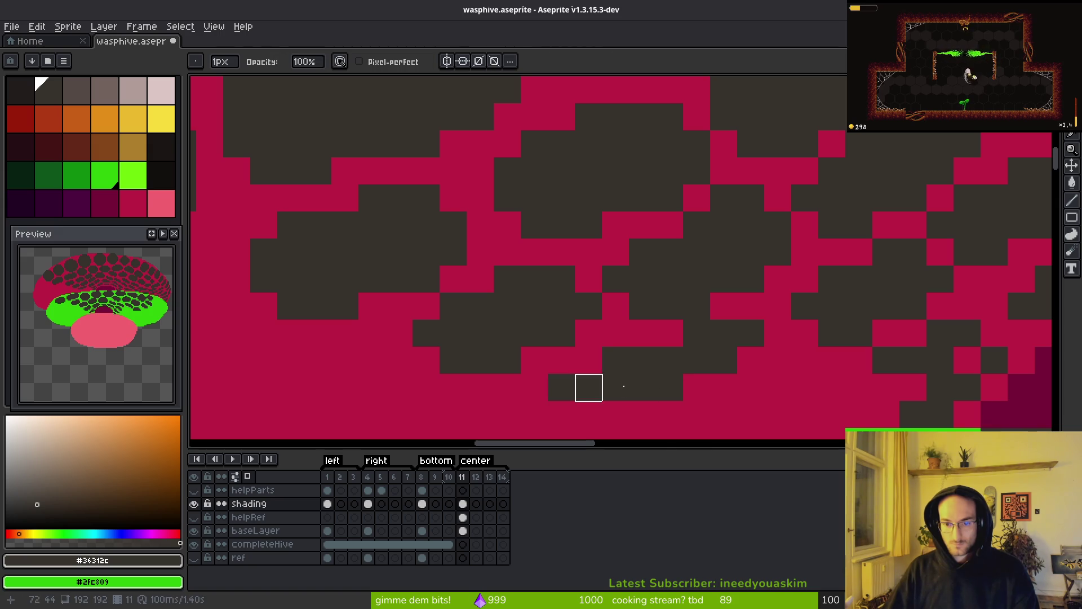
scroll(589, 388, "down", 3)
scroll(717, 336, "up", 3)
key("b")
scroll(566, 280, "up", 2)
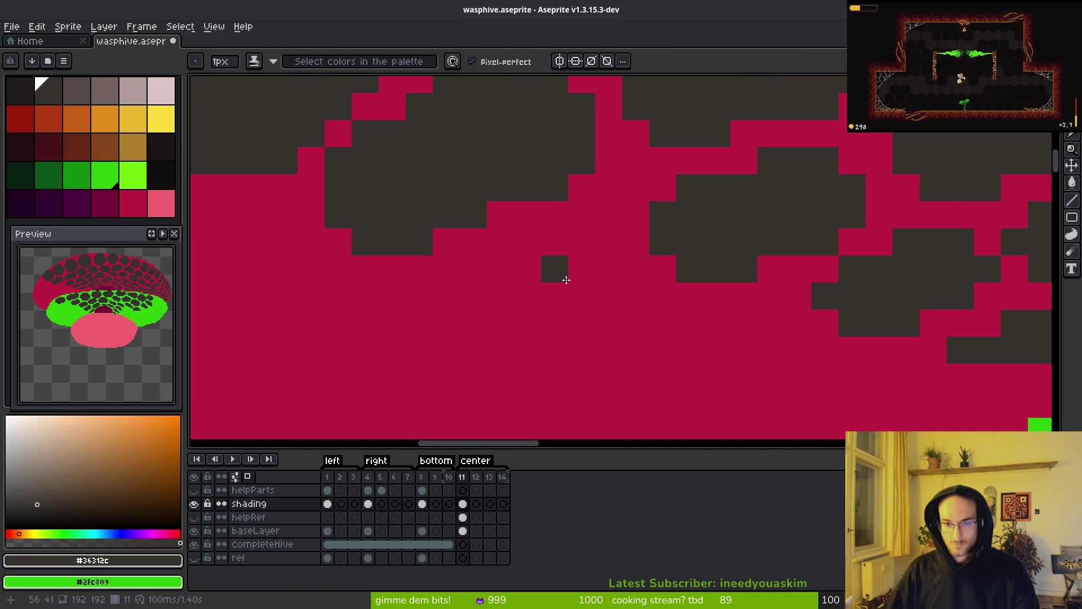
scroll(569, 318, "down", 3)
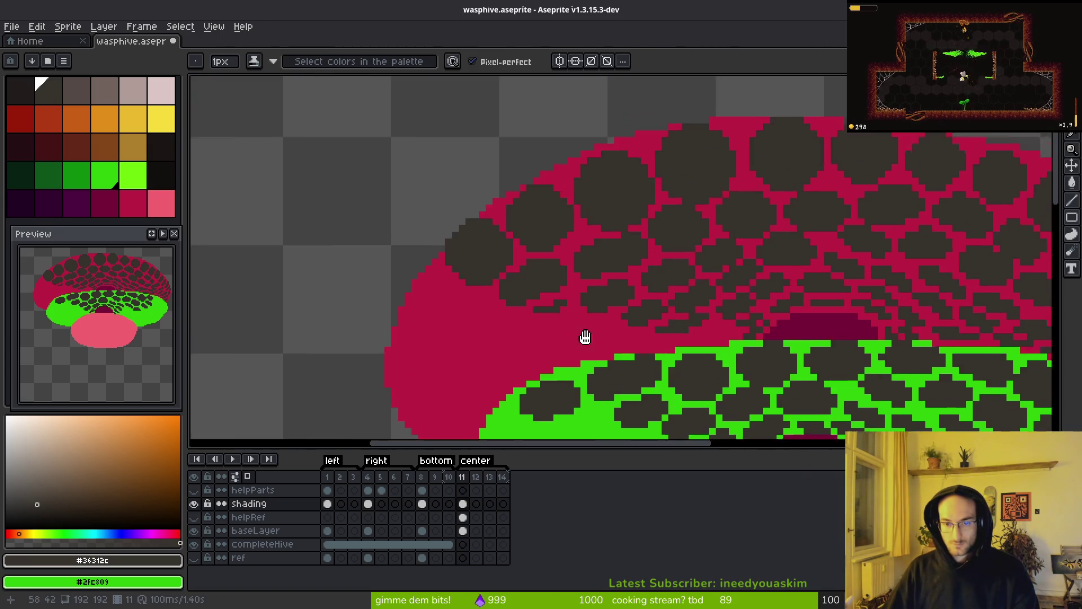
scroll(569, 318, "down", 1)
scroll(600, 366, "up", 3)
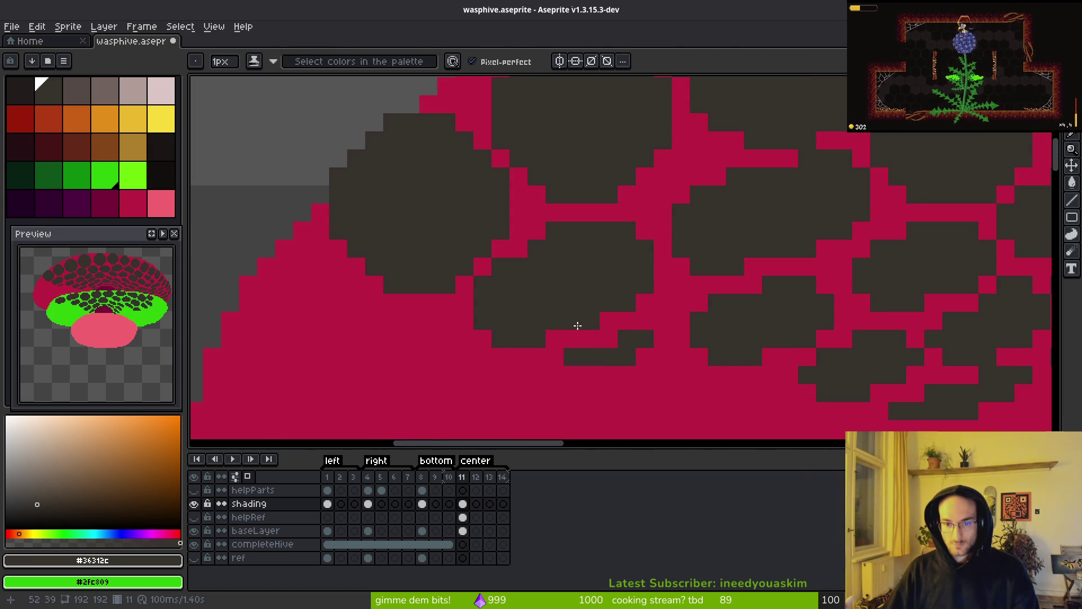
scroll(557, 330, "down", 1)
left_click_drag(296, 249, 372, 301)
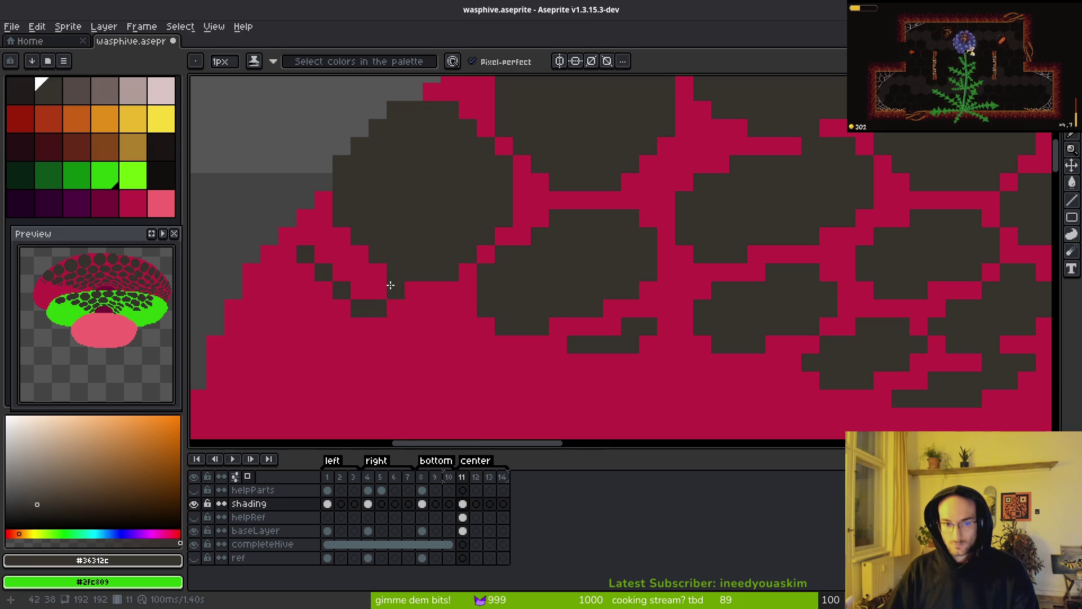
scroll(456, 336, "down", 5)
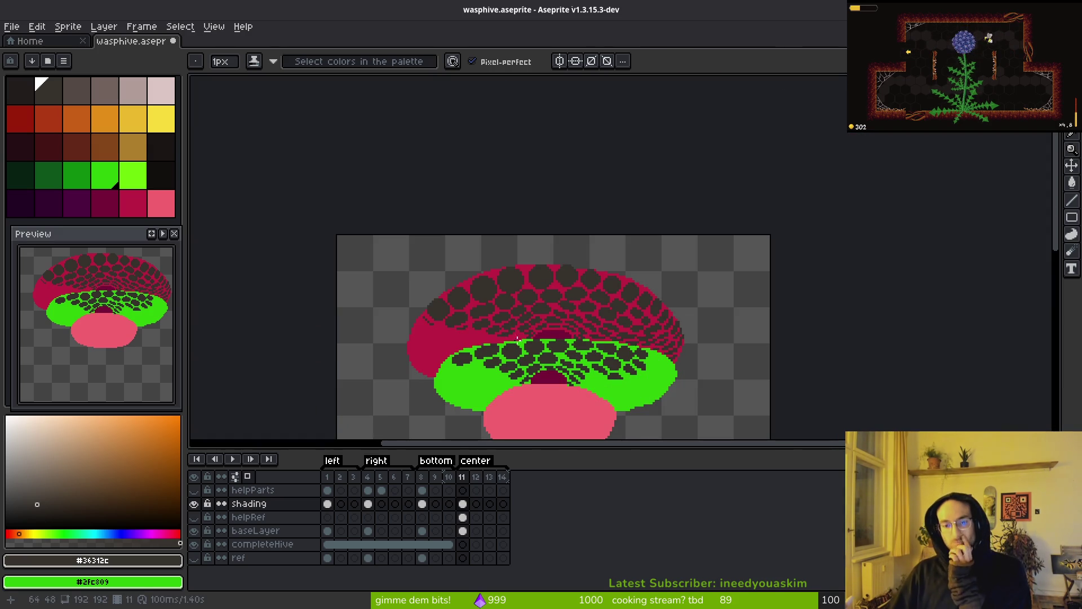
Step: Lasso a chunk of the hive top's cells, enlarge it slightly, and rotate it right and down
scroll(486, 343, "up", 3)
key("q")
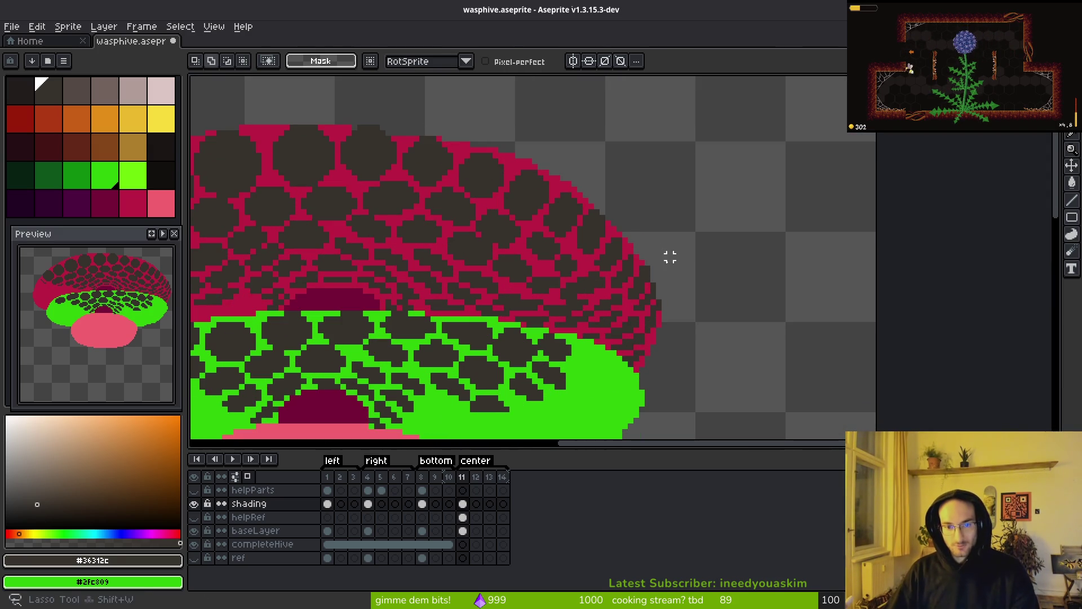
left_click_drag(654, 211, 529, 206)
left_click_drag(494, 263, 496, 261)
left_click(597, 178)
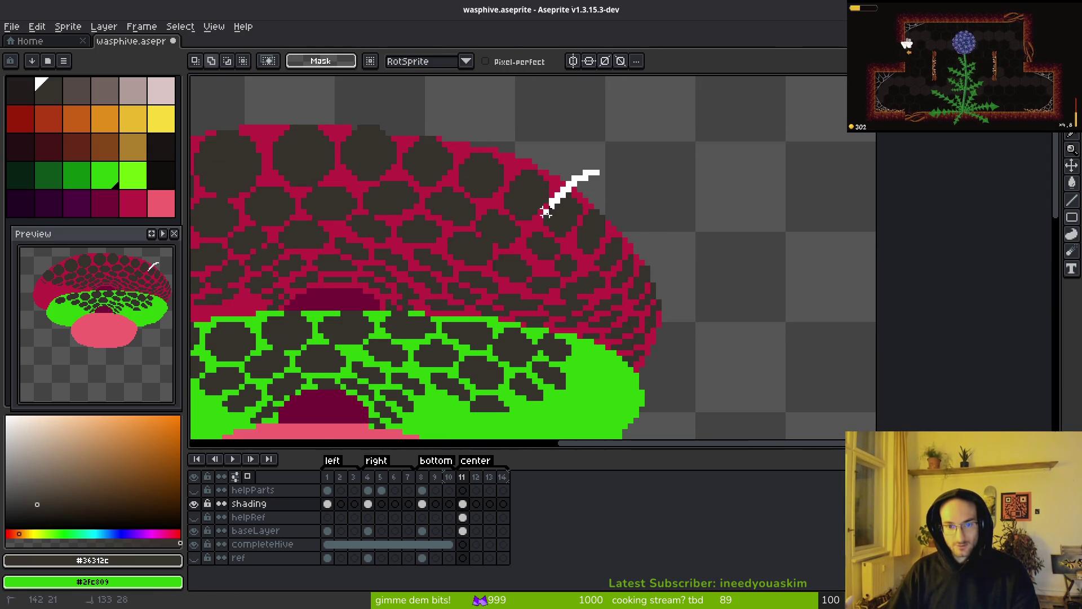
mouse_move(551, 317)
left_mouse_down()
mouse_move(684, 278)
mouse_move(529, 290)
mouse_move(550, 273)
mouse_move(550, 295)
mouse_move(475, 286)
mouse_move(508, 300)
mouse_move(416, 264)
left_mouse_up()
scroll(874, 268, "left", 3)
scroll(733, 277, "up", 2)
key("ctrl+t")
mouse_move(574, 366)
left_mouse_down()
mouse_move(594, 358)
mouse_move(583, 372)
mouse_move(619, 367)
mouse_move(623, 353)
left_mouse_up()
left_click_drag(485, 279, 541, 295)
key("ctrl+d")
Step: Test-paint one dark pixel on the pink top, then erase it back to pink
key("f")
scroll(547, 242, "up", 4)
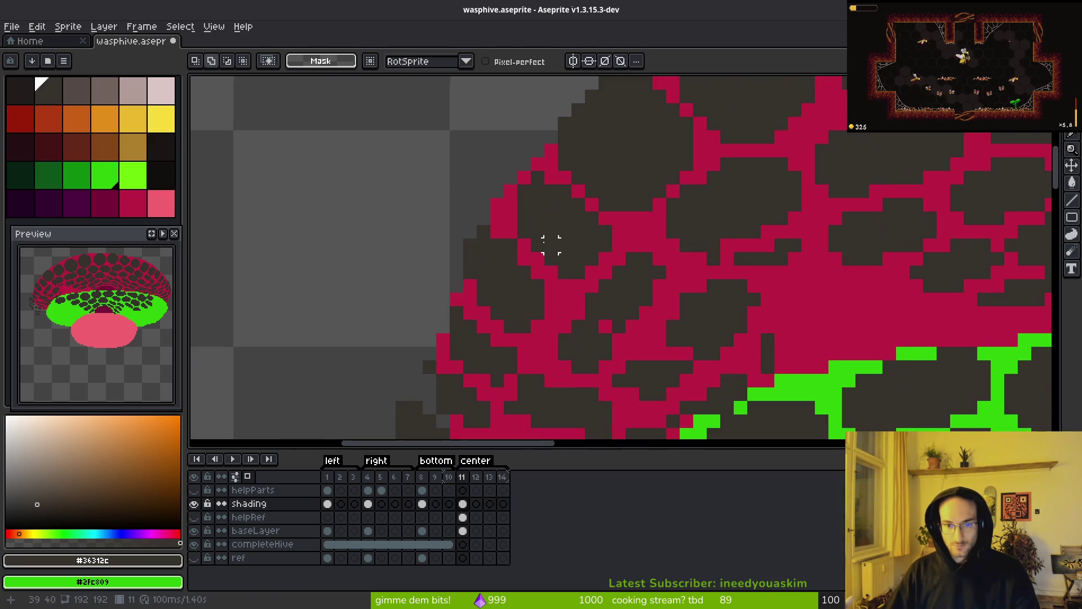
left_click(537, 165)
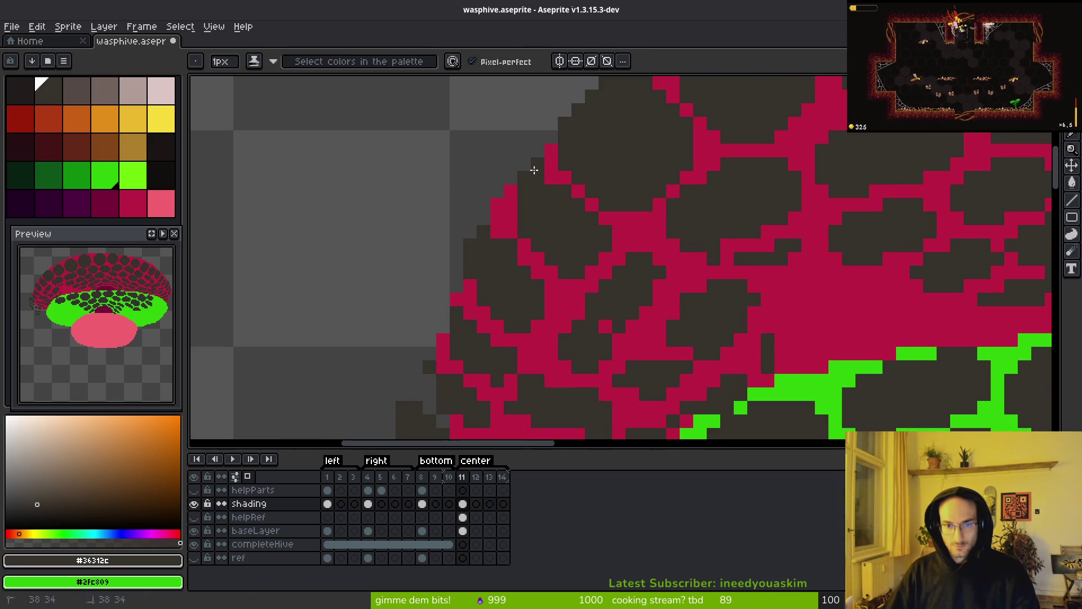
key("e")
left_click(536, 165)
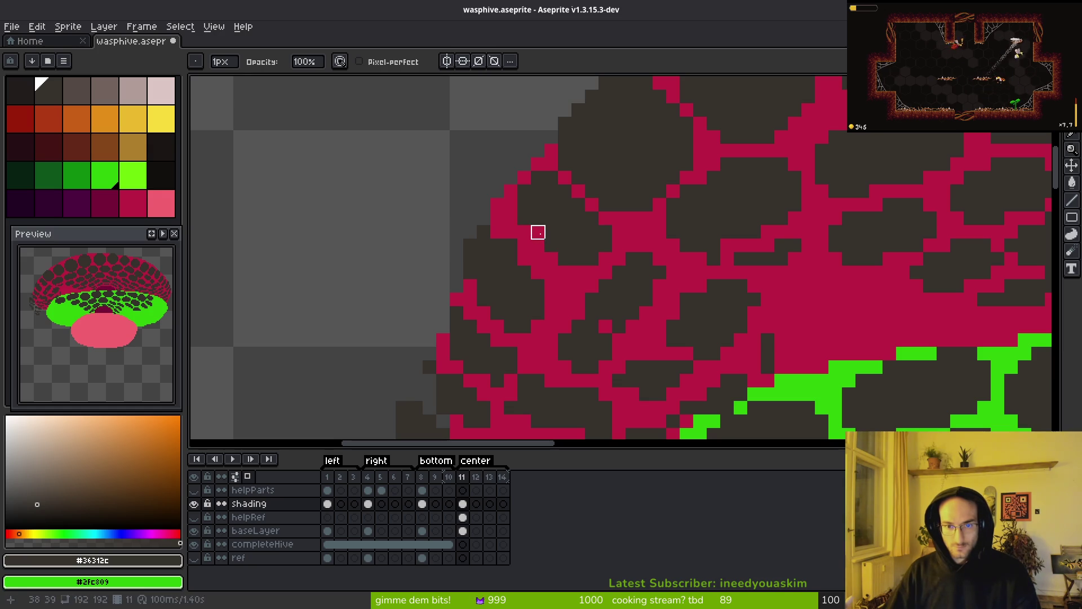
scroll(570, 242, "down", 3)
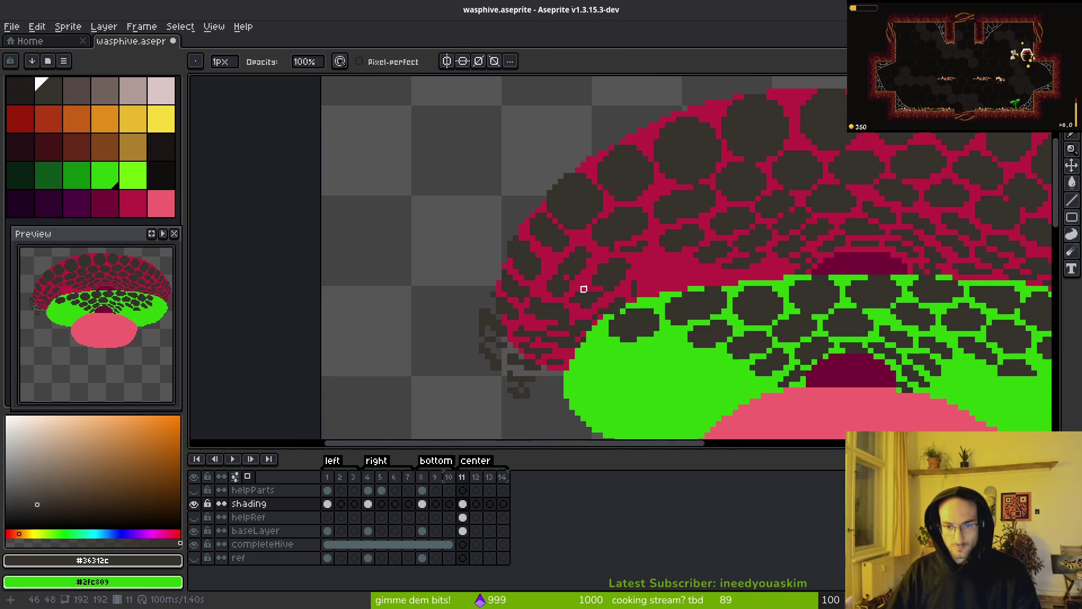
scroll(570, 244, "up", 4)
Step: Lasso a single hex cell, try nudging it, and leave it in place
key("q")
mouse_move(567, 215)
left_mouse_down()
mouse_move(471, 135)
mouse_move(550, 226)
mouse_move(524, 229)
mouse_move(534, 235)
left_mouse_up()
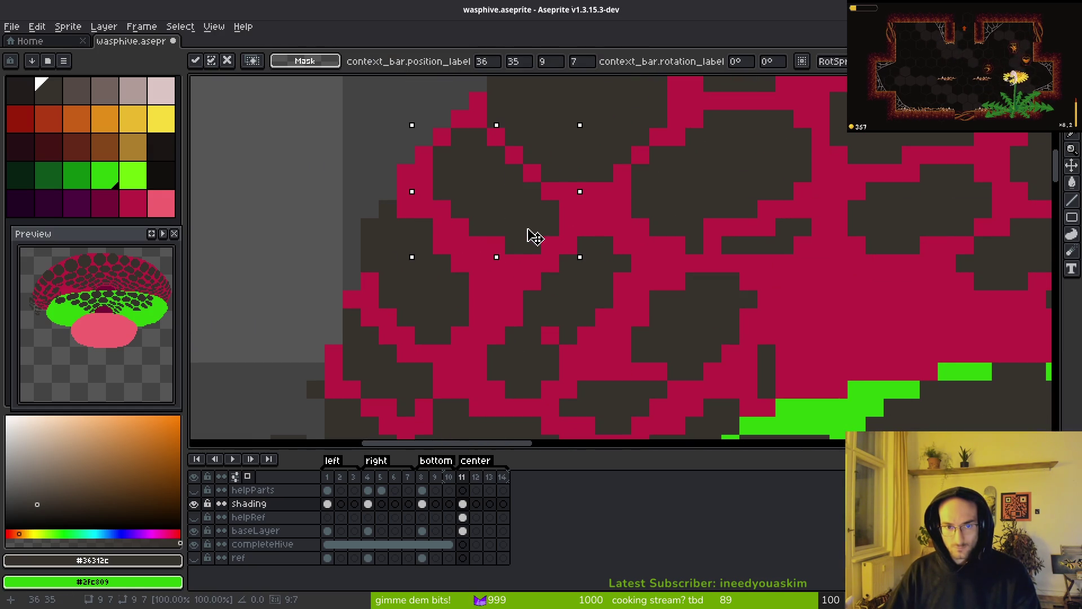
key("ctrl+z")
key("ctrl+y")
key("Return")
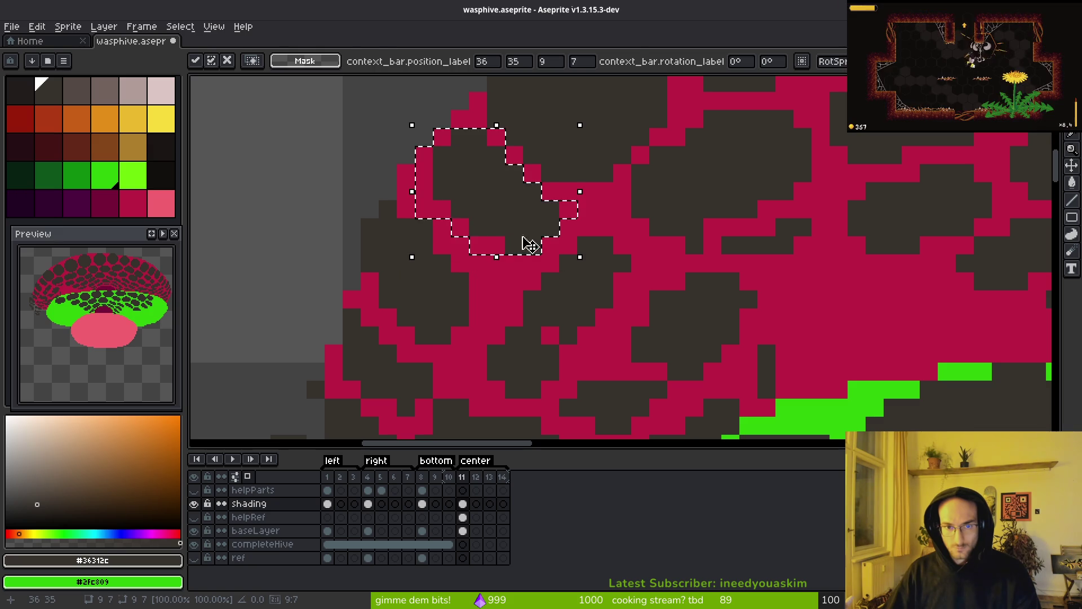
key("ctrl+d")
key("f")
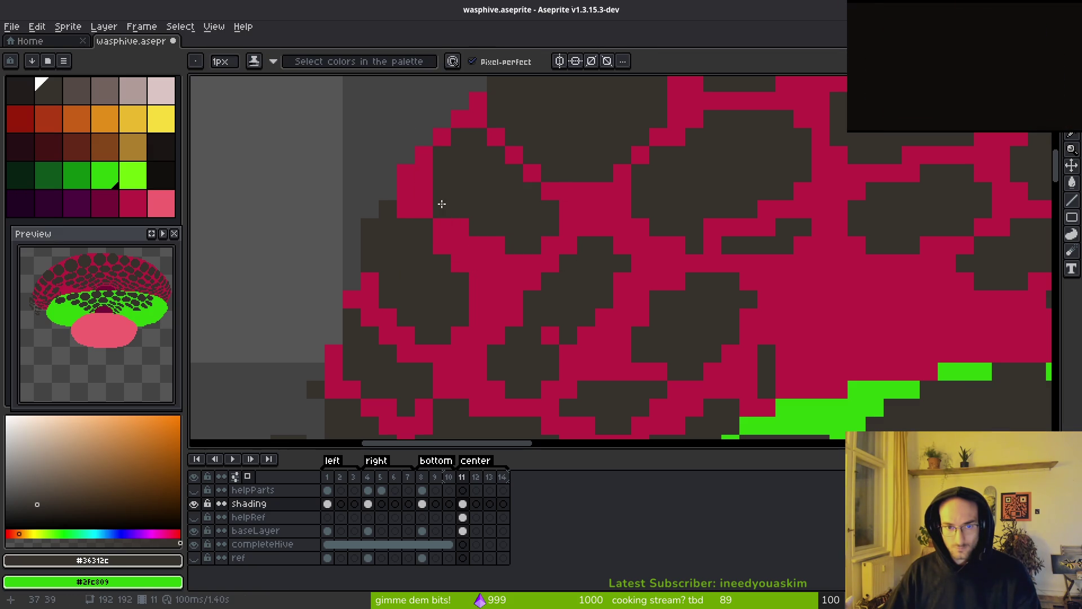
Step: Darken pixel 40,41 and a crimson pixel between cells, and erase one stray dark pixel
left_click(489, 245)
key("e")
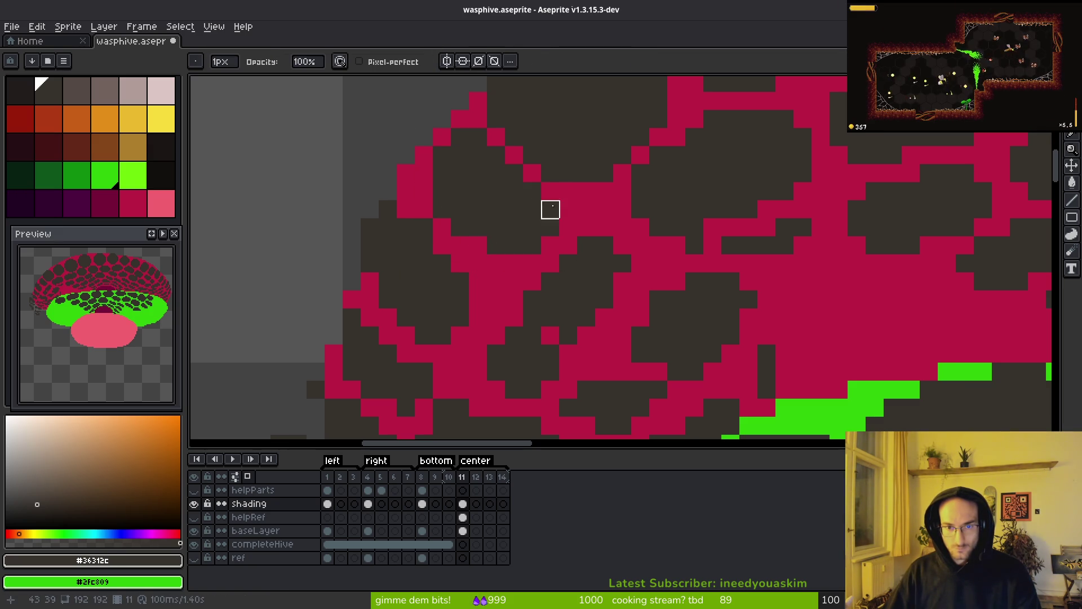
left_click(514, 172)
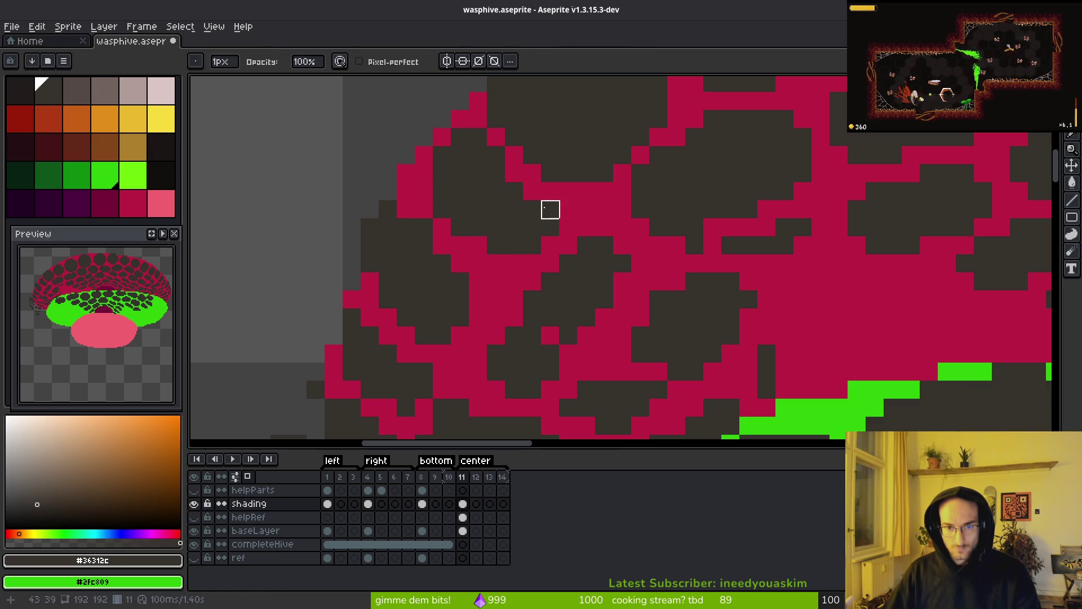
key("b")
scroll(555, 192, "down", 2)
scroll(541, 177, "up", 2)
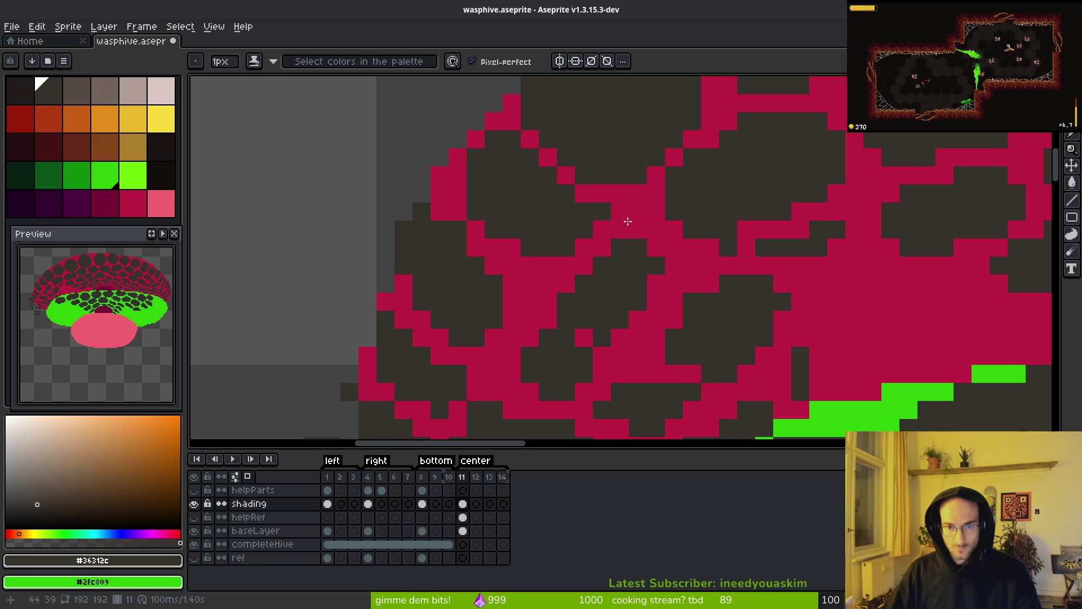
left_click(602, 229)
Step: Erase dark cell pixels back to red near the hive's left edge with a wider eraser
scroll(603, 226, "down", 2)
scroll(531, 180, "up", 2)
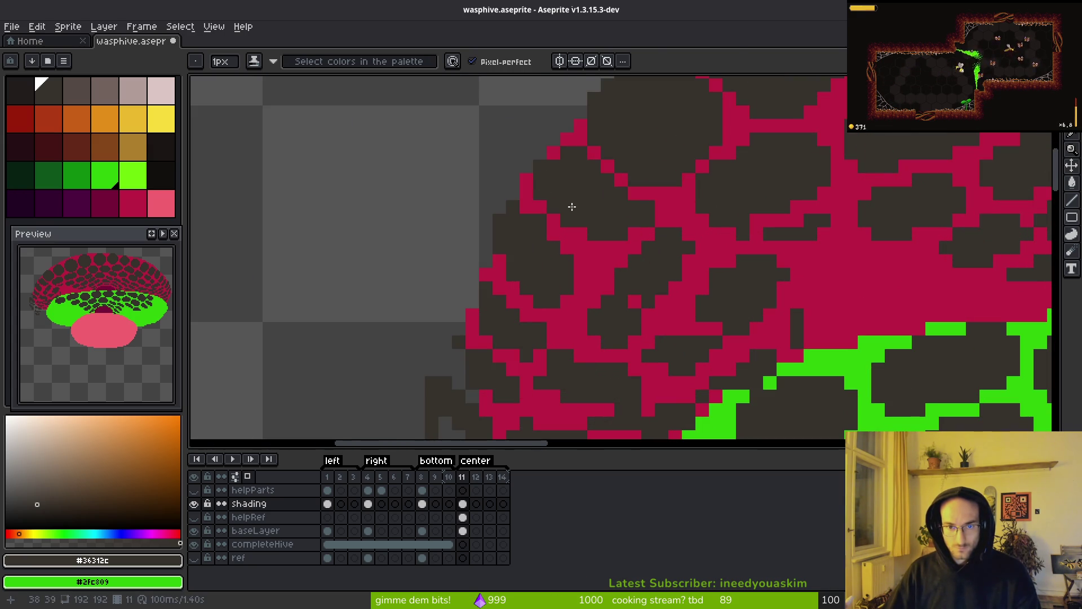
scroll(586, 203, "down", 6)
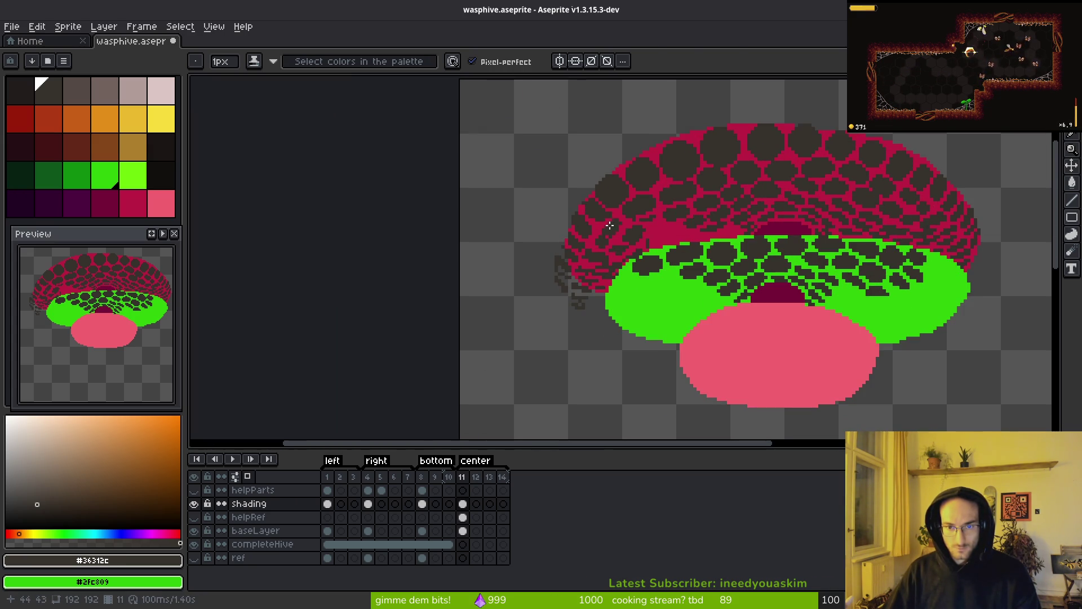
scroll(599, 215, "up", 3)
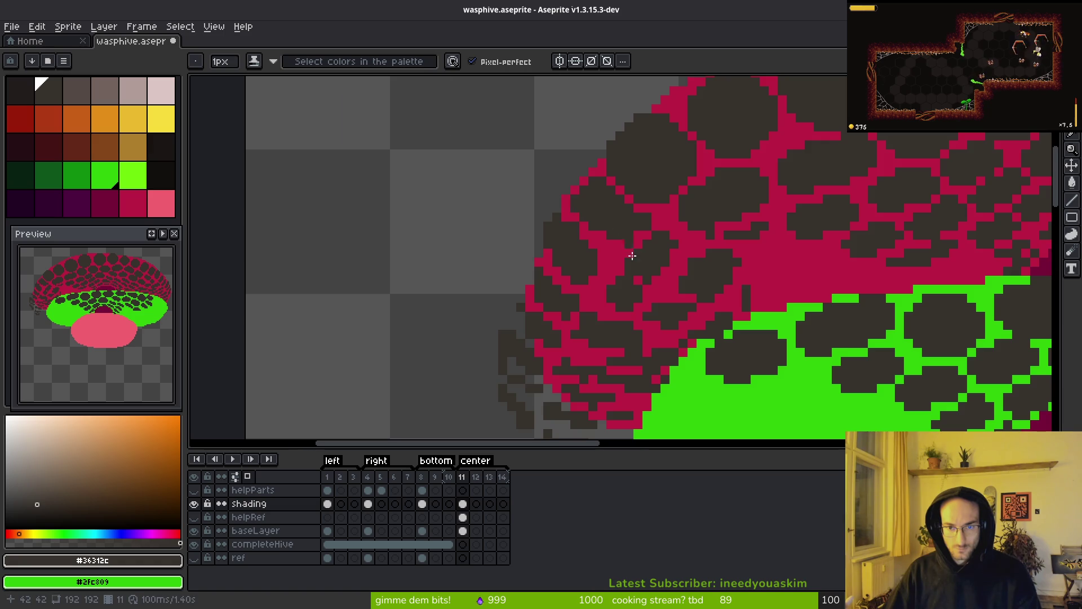
scroll(628, 245, "down", 3)
scroll(614, 240, "up", 2)
scroll(604, 234, "up", 2)
scroll(673, 258, "down", 1)
left_click_drag(673, 257, 628, 276)
key("e")
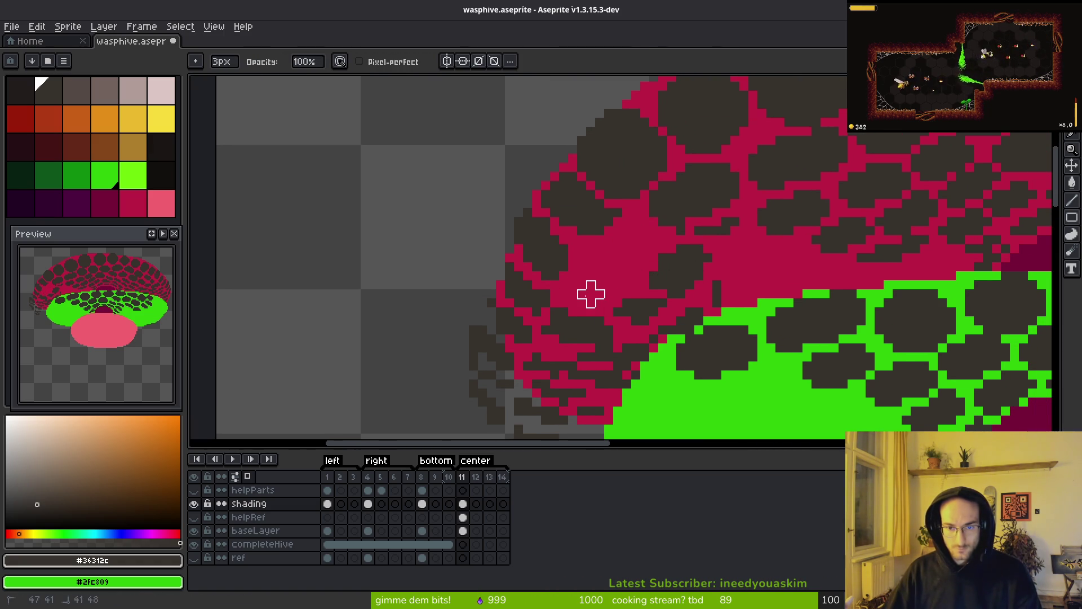
key("b")
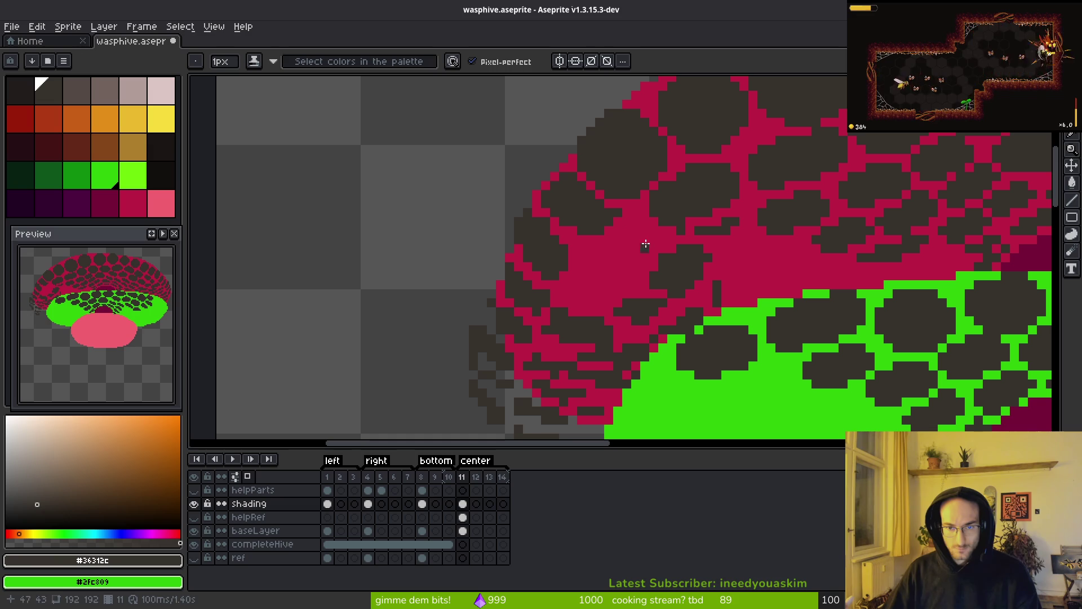
key("ctrl+z")
key("e")
mouse_move(636, 232)
left_mouse_down()
mouse_move(599, 283)
mouse_move(609, 236)
left_mouse_up()
Step: Erase dark cell pixels lower on the left edge and move a small cell patch upward
left_click(618, 312, "ctrl")
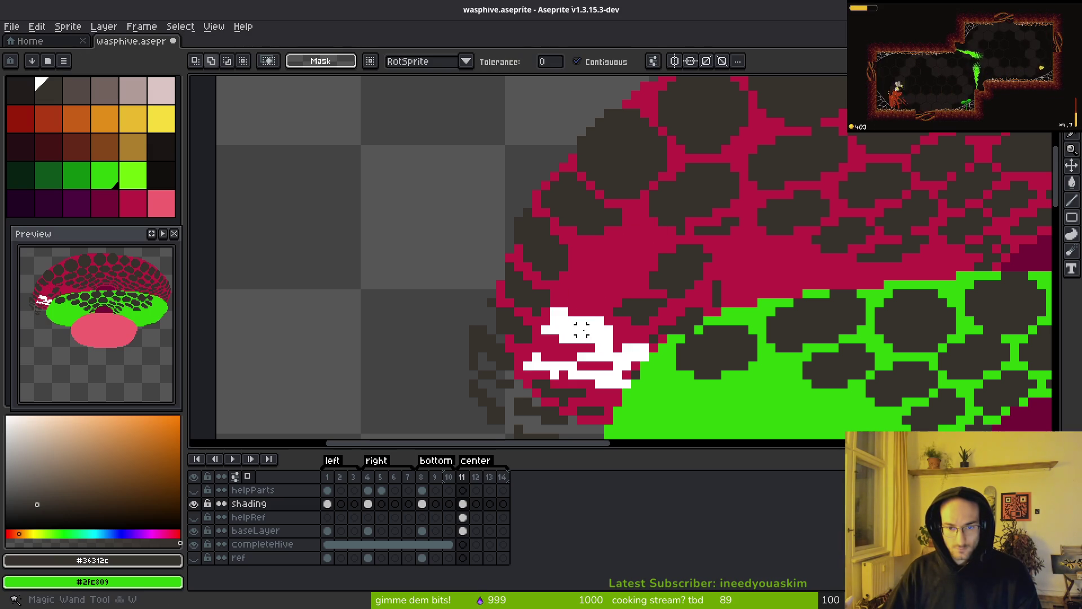
key("Tab")
mouse_move(628, 348)
left_mouse_down()
mouse_move(599, 364)
mouse_move(635, 370)
left_mouse_up()
key("Tab")
left_click_drag(591, 338, 622, 271)
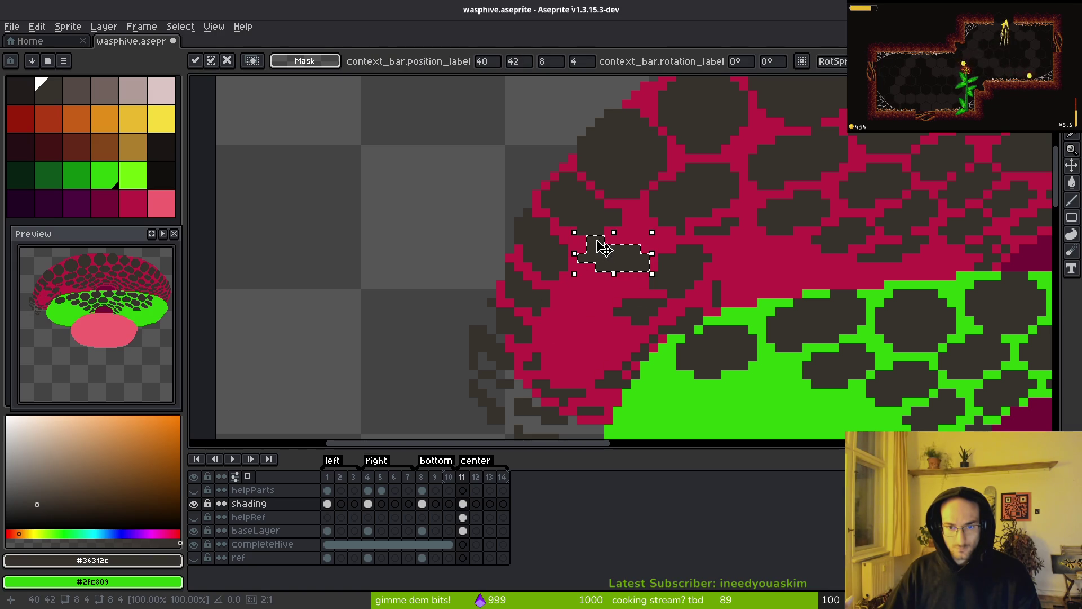
key("ctrl+d")
Step: Inspect a dark cell region with the Magic Wand, then save wasphive.aseprite
key("e")
scroll(600, 240, "up", 5)
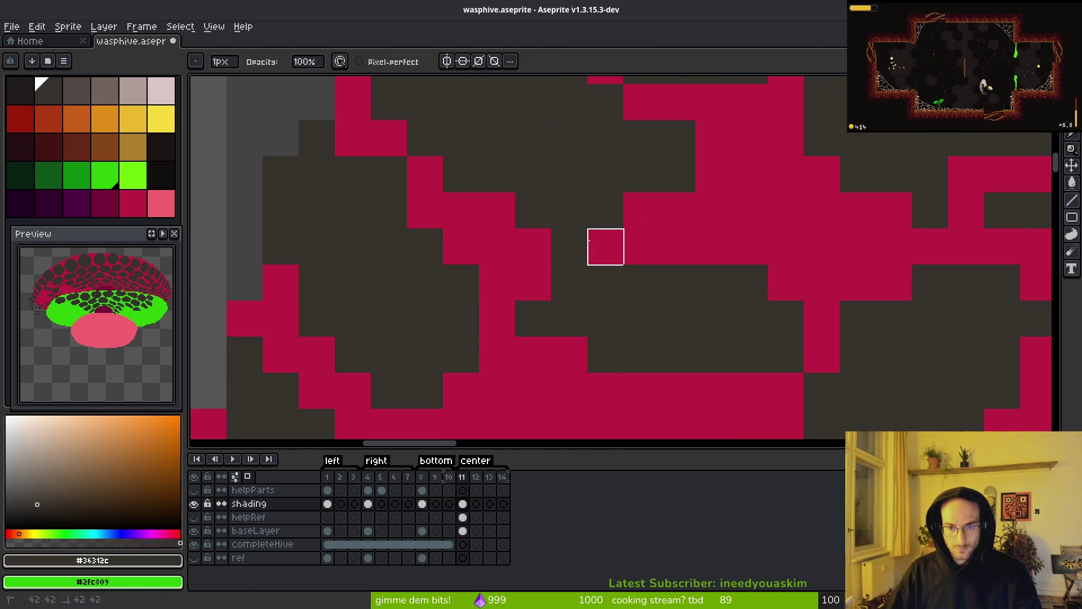
left_click_drag(745, 314, 699, 320)
key("w")
left_click(665, 354)
mouse_move(665, 354)
left_mouse_down()
mouse_move(653, 346)
mouse_move(668, 355)
left_mouse_up()
key("ctrl+d")
key("ctrl+s")
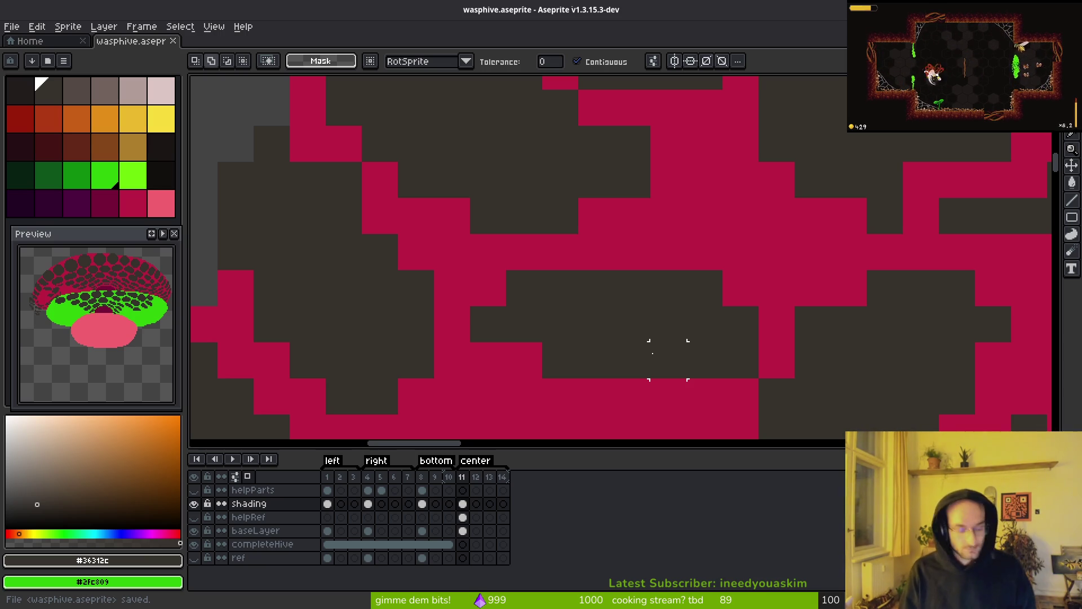
Step: Paint one more pixel on the crimson section with the Pencil
scroll(617, 316, "down", 3)
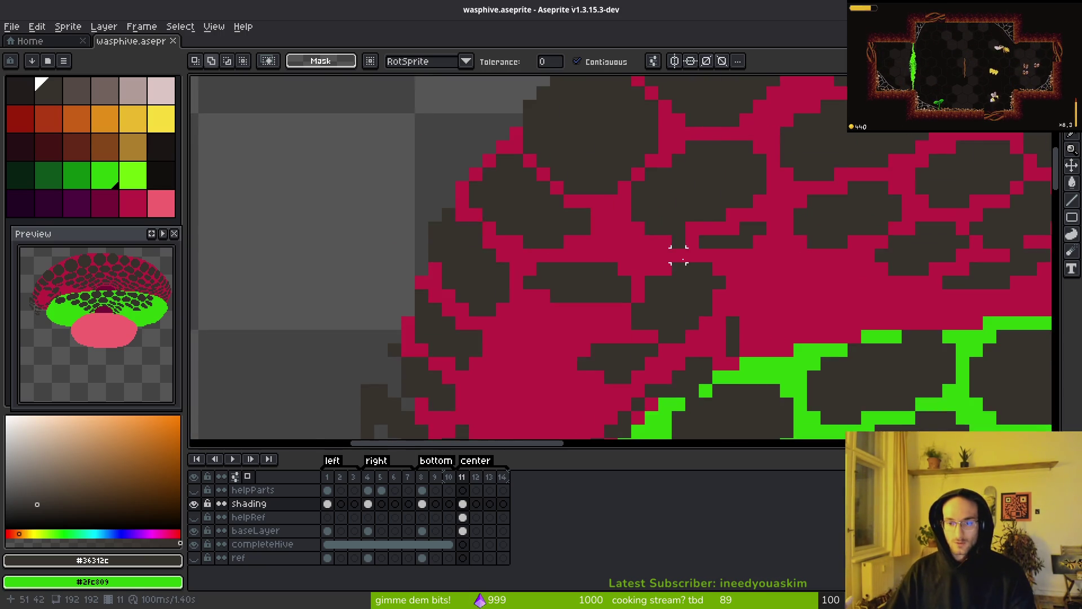
scroll(574, 276, "up", 3)
scroll(699, 232, "down", 4)
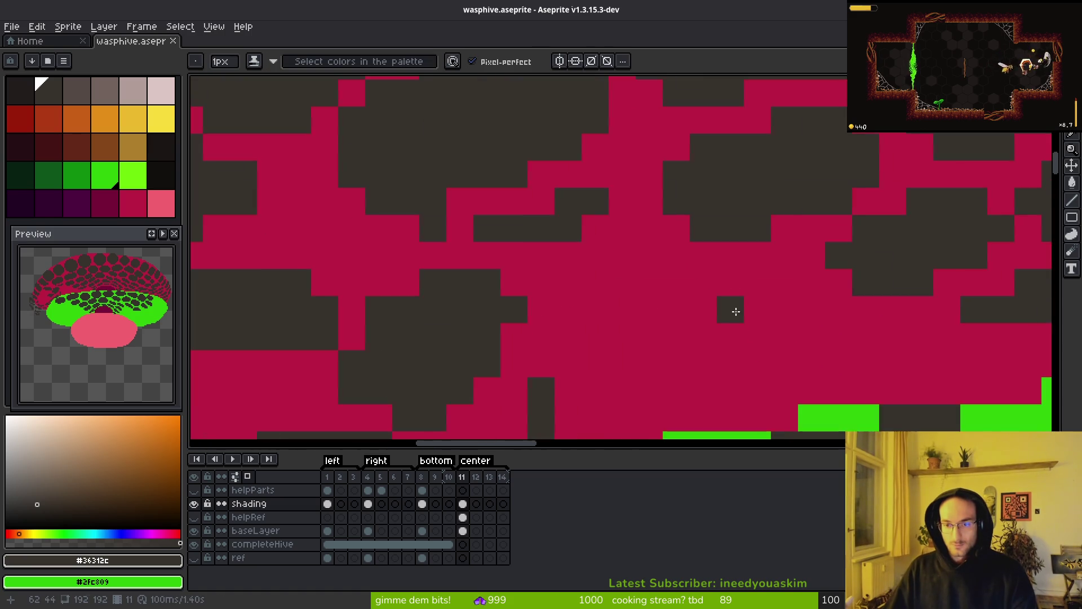
scroll(617, 326, "up", 2)
key("b")
left_click(608, 260)
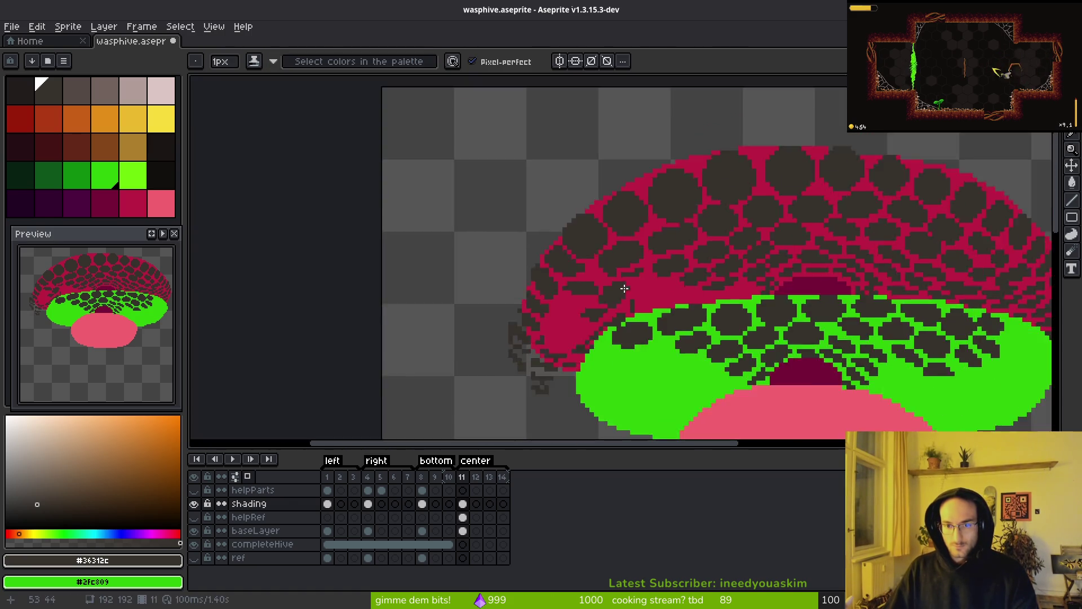
Step: Paint over dark pixels with crimson and move a small dark blob up and right
scroll(607, 260, "down", 2)
scroll(510, 240, "up", 2)
scroll(510, 240, "down", 2)
scroll(597, 278, "up", 2)
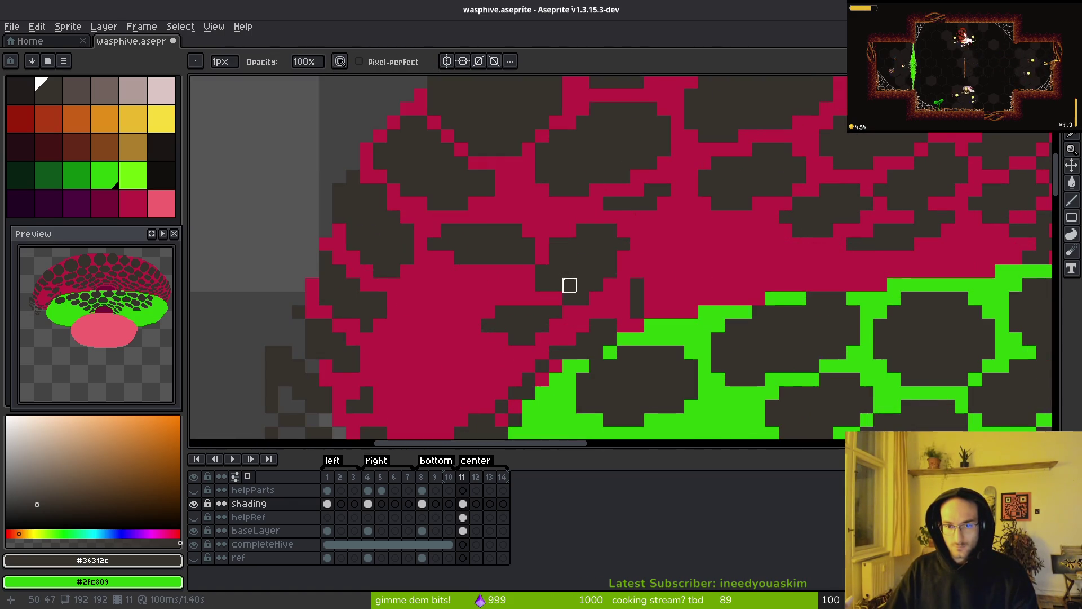
left_click_drag(624, 258, 529, 285)
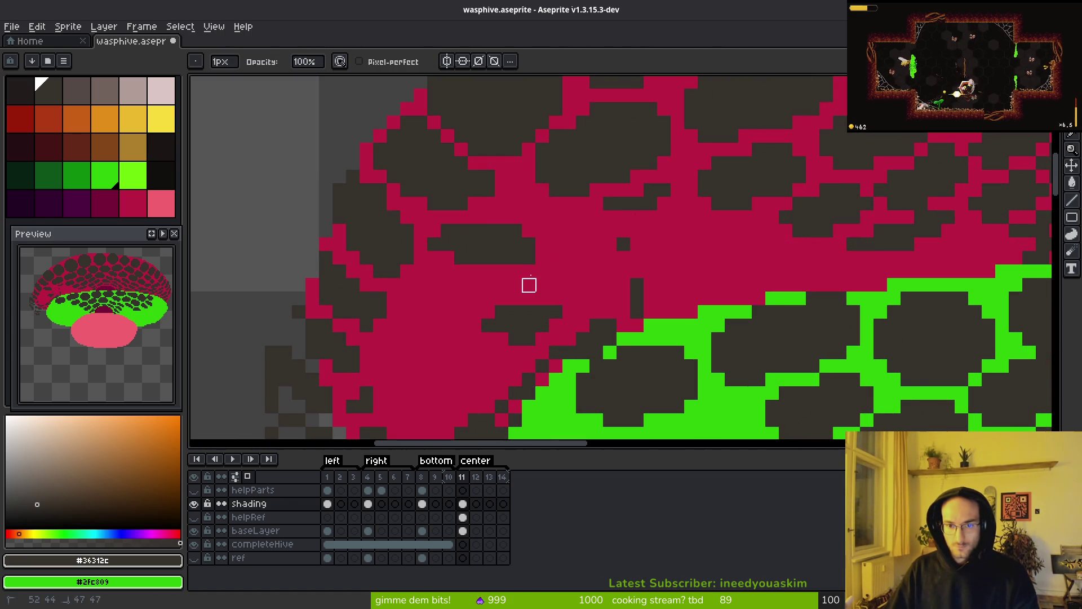
key("w")
left_click(483, 249)
mouse_move(493, 248)
left_mouse_down()
mouse_move(531, 235)
mouse_move(525, 222)
left_mouse_up()
scroll(527, 234, "down", 3)
key("Return")
Step: Draw new dark stair-step rows forming a cell shape across the crimson area
key("b")
scroll(496, 244, "up", 3)
scroll(431, 229, "up", 1)
mouse_move(432, 228)
left_mouse_down()
mouse_move(587, 282)
mouse_move(453, 264)
mouse_move(476, 292)
mouse_move(550, 295)
left_mouse_up()
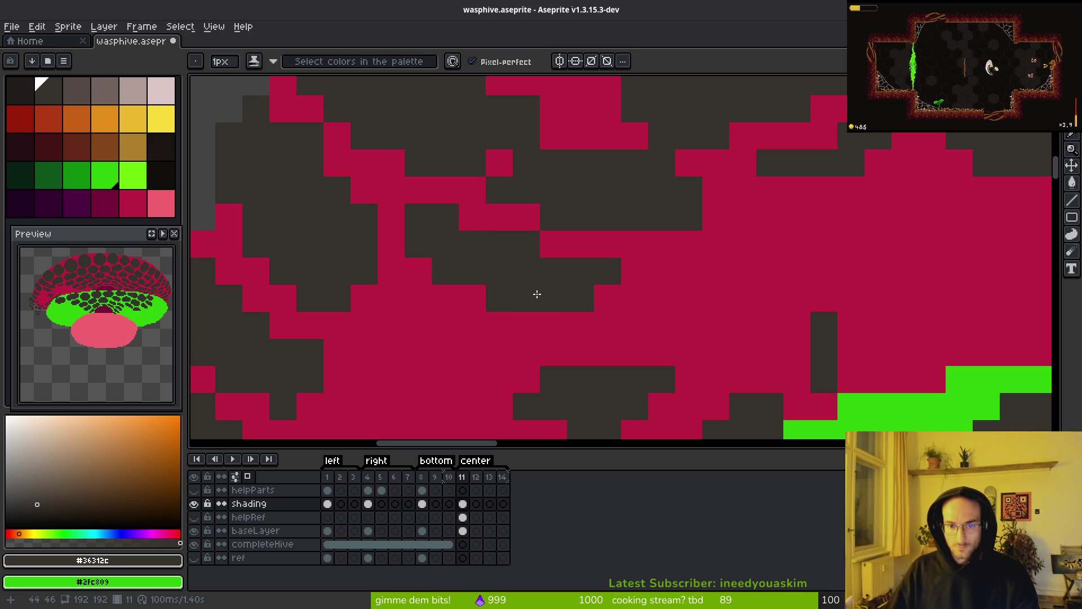
scroll(525, 298, "down", 3)
scroll(592, 314, "up", 3)
left_click_drag(510, 273, 641, 314)
key("ctrl+z")
mouse_move(512, 265)
left_mouse_down()
mouse_move(543, 297)
mouse_move(624, 320)
left_mouse_up()
mouse_move(541, 292)
left_mouse_down()
mouse_move(587, 297)
mouse_move(535, 304)
left_mouse_up()
left_click(540, 270)
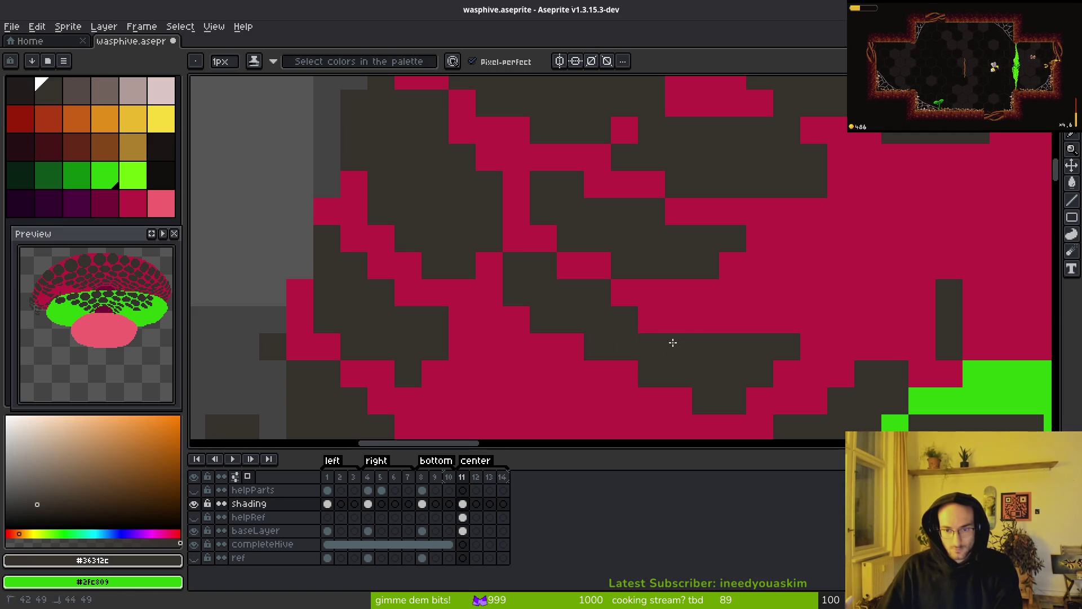
Step: Erase dark pixels along the lower-left red edge and stray specks inside the crimson area
scroll(647, 338, "right", 3)
key("e")
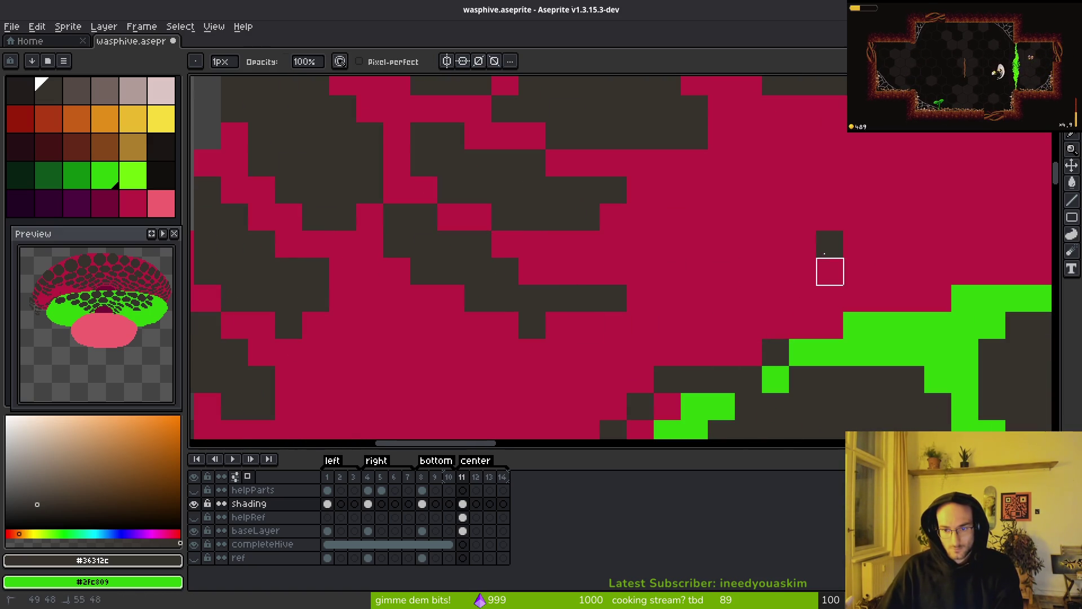
scroll(638, 384, "down", 2)
mouse_move(652, 340)
left_mouse_down()
mouse_move(696, 257)
mouse_move(630, 364)
left_mouse_up()
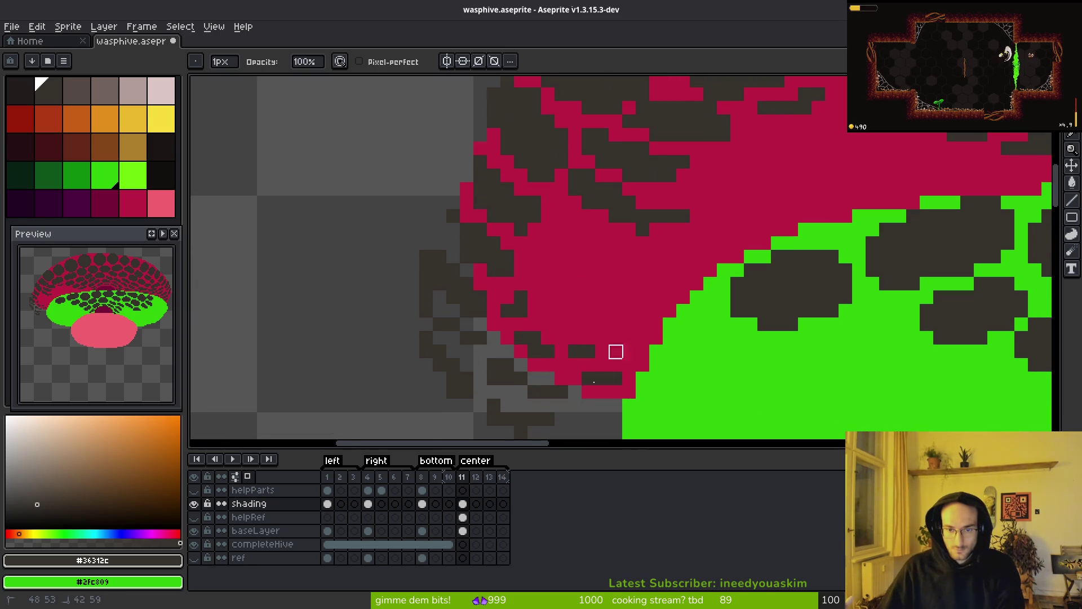
left_click_drag(616, 325, 481, 365)
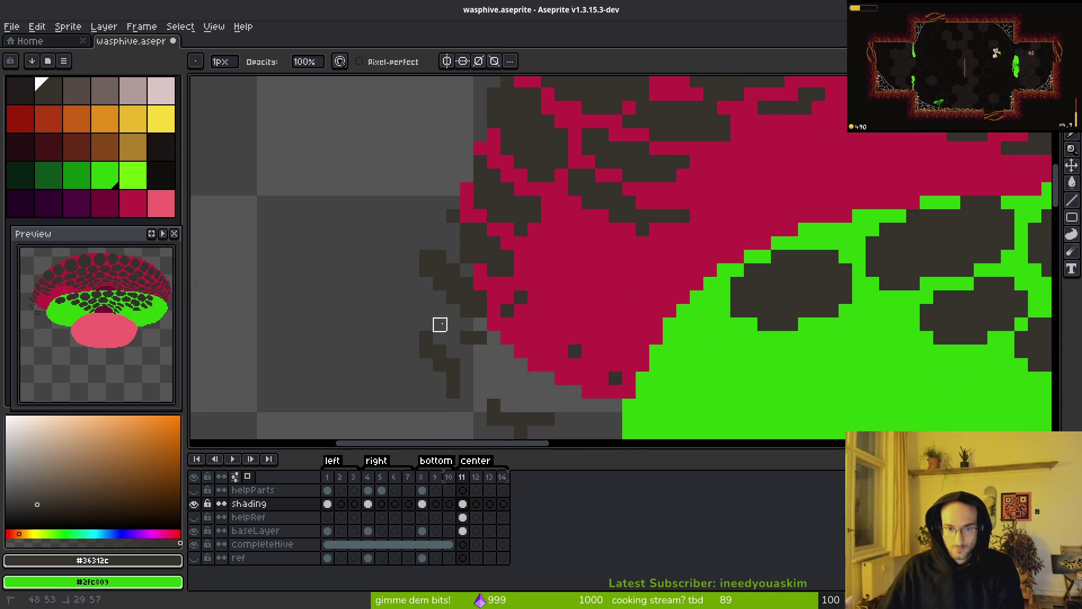
left_click_drag(439, 324, 466, 389)
left_click(426, 257)
key("ctrl+z")
scroll(442, 297, "down", 3)
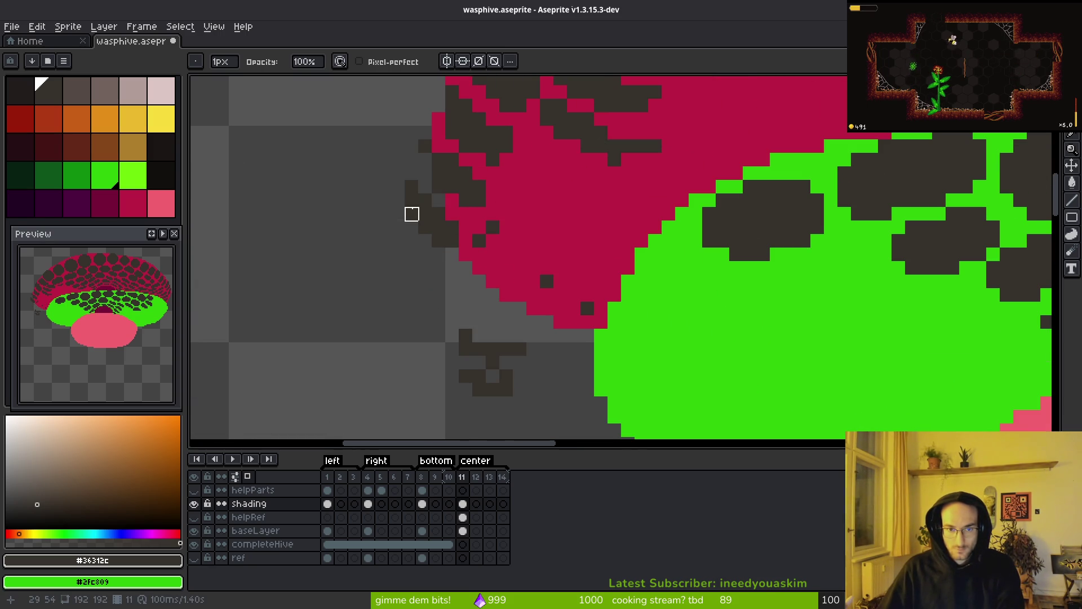
mouse_move(507, 214)
left_mouse_down()
mouse_move(573, 280)
mouse_move(601, 336)
left_mouse_up()
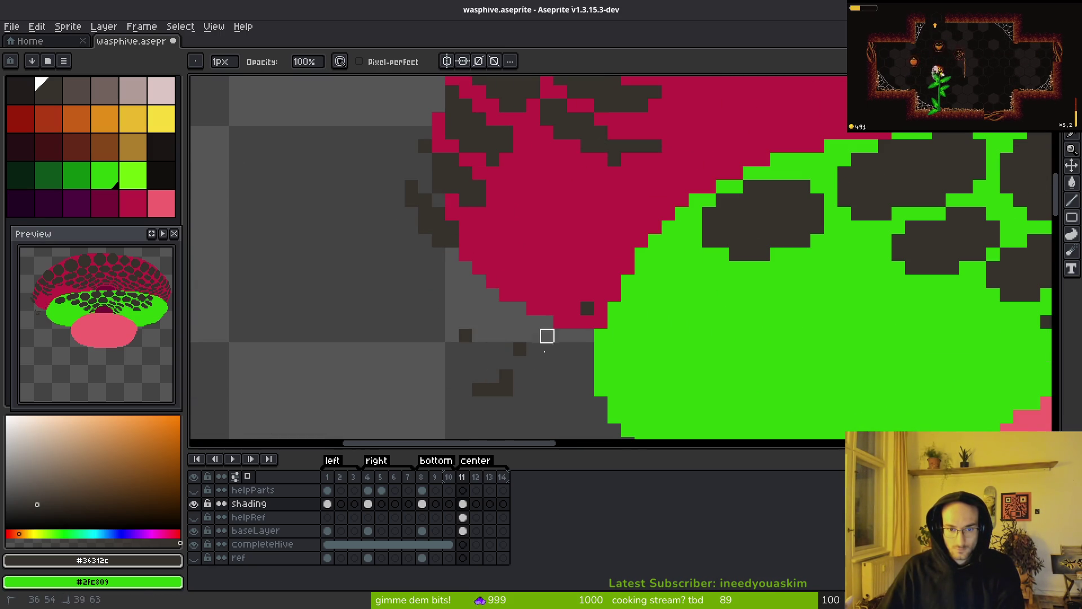
scroll(560, 282, "up", 2)
Step: Select three dark pixel clusters by colour and delete them
key("w")
left_click(483, 282)
left_click(580, 315)
left_click(510, 282)
key("Delete")
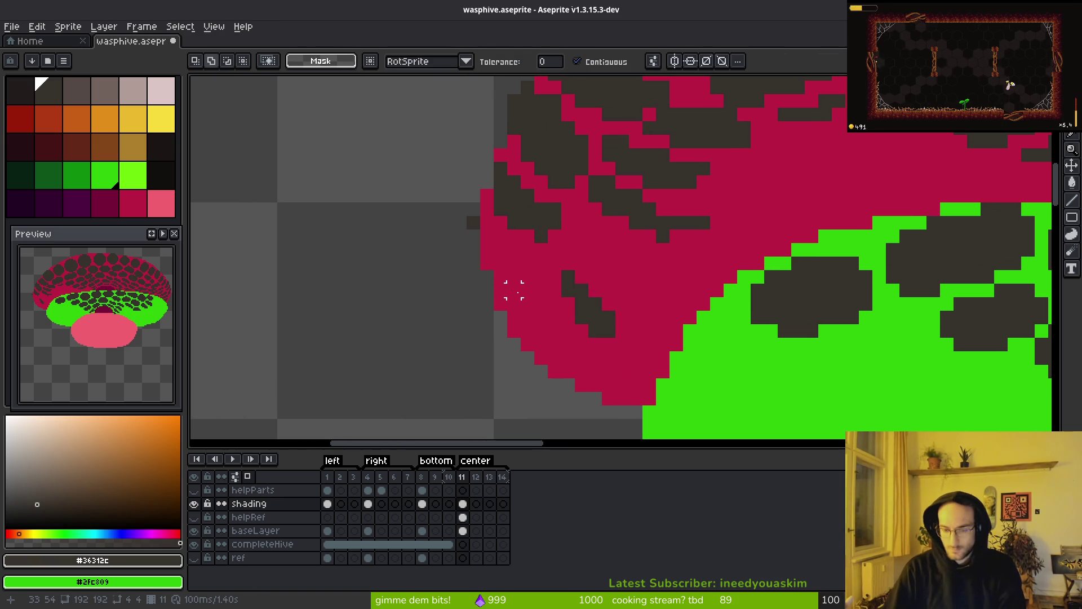
key("e")
left_click(527, 235)
key("e")
scroll(566, 240, "down", 2)
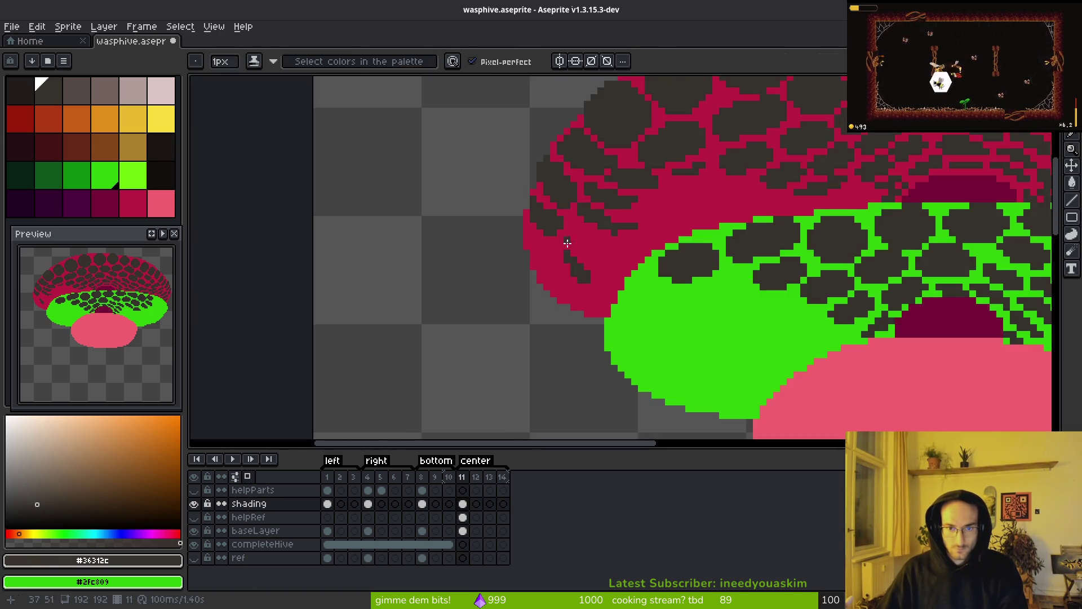
Step: Shift a small dark cluster at the left edge using a rectangular selection
scroll(489, 198, "up", 4)
scroll(462, 143, "down", 2)
key("m")
mouse_move(492, 223)
left_mouse_down()
mouse_move(534, 275)
mouse_move(518, 252)
left_mouse_up()
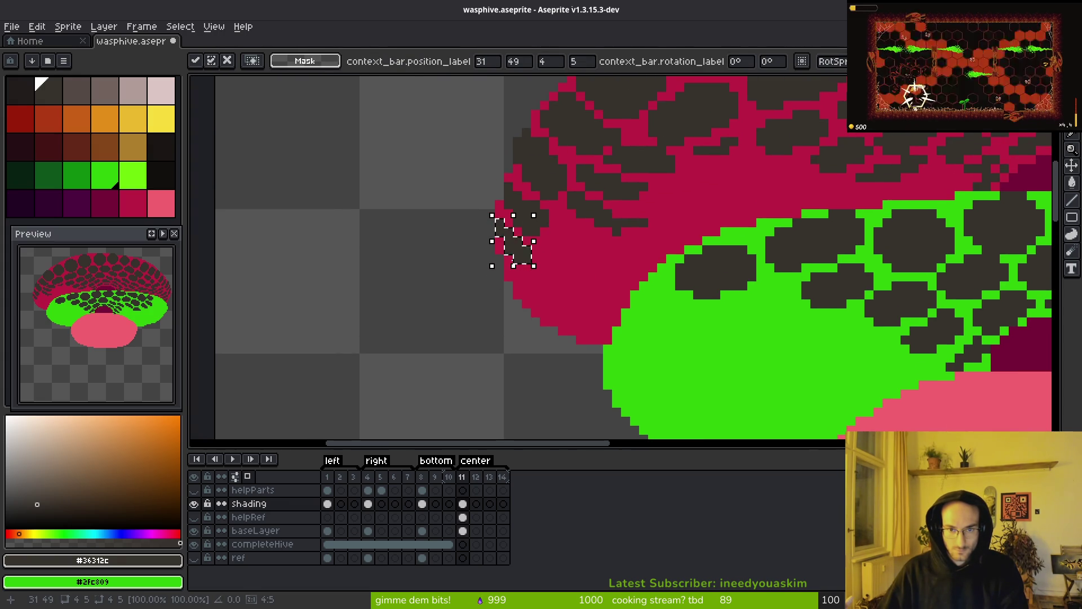
left_click(617, 213)
Step: Darken a couple of crimson pixels to start new cells near the left edge
scroll(590, 282, "down", 3)
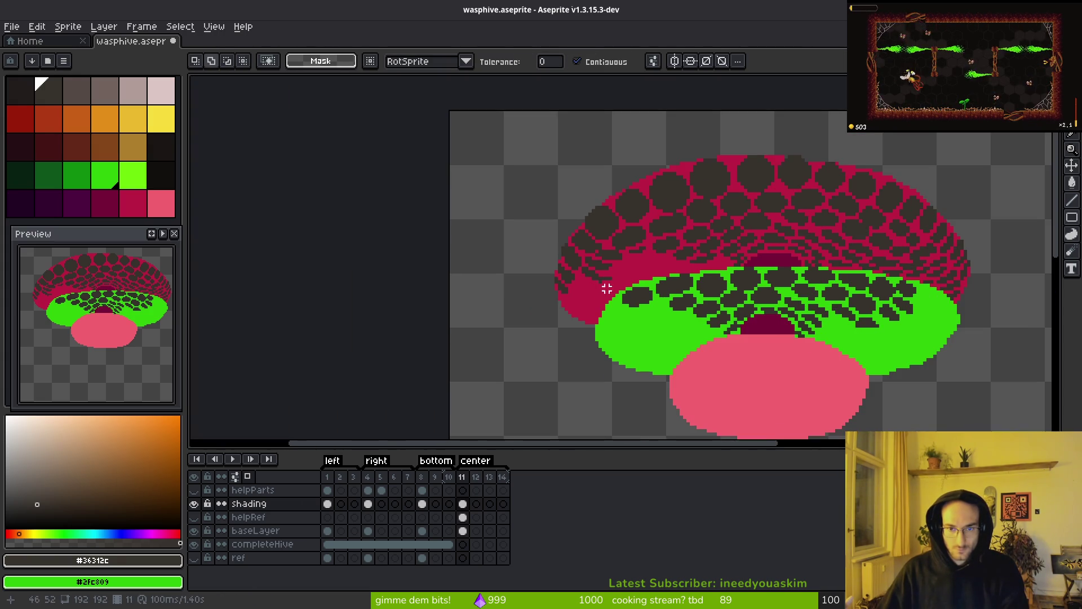
scroll(565, 245, "up", 4)
key("e")
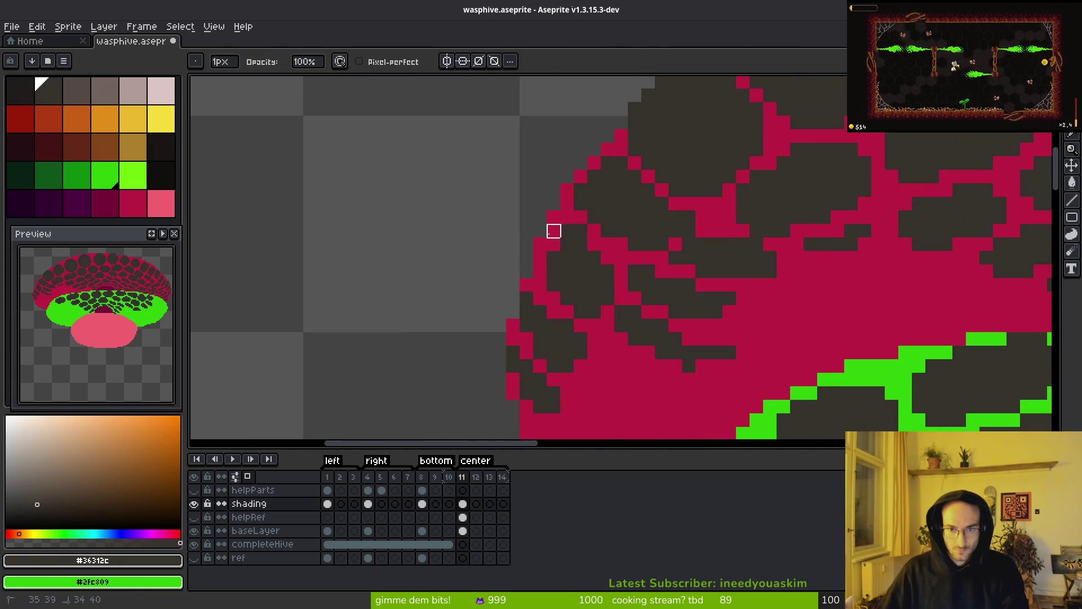
key("f")
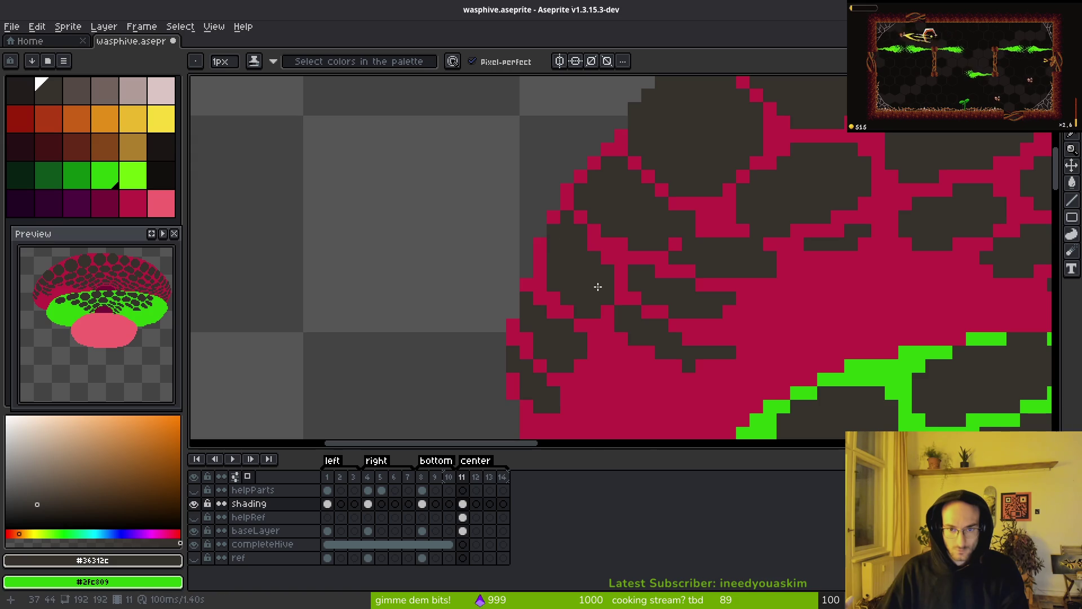
key("e")
scroll(618, 314, "down", 2)
scroll(631, 313, "up", 2)
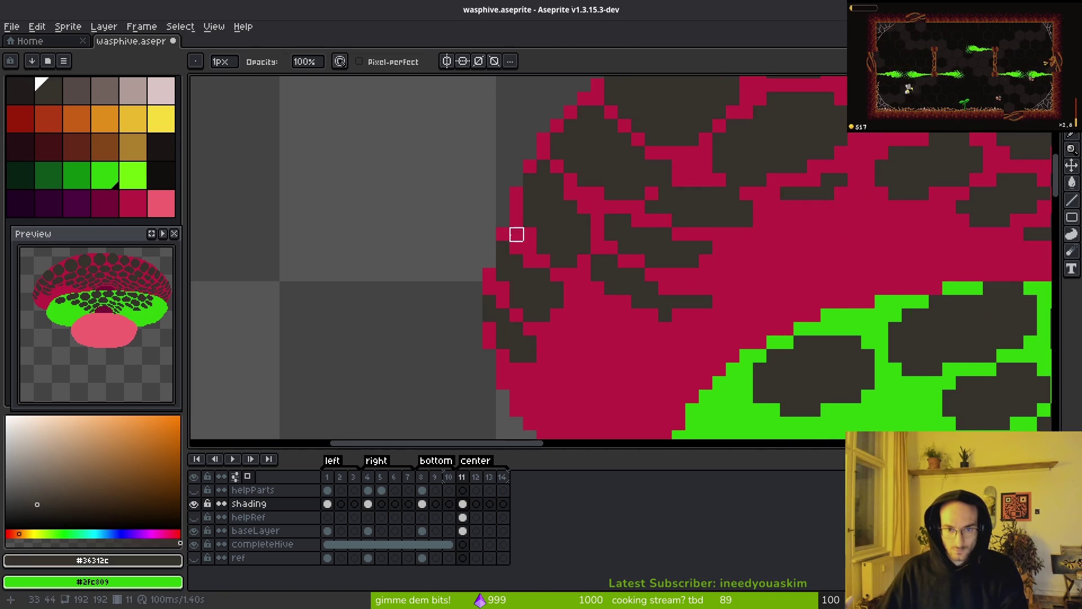
key("f")
left_click(503, 237)
scroll(592, 309, "down", 3)
scroll(582, 309, "up", 3)
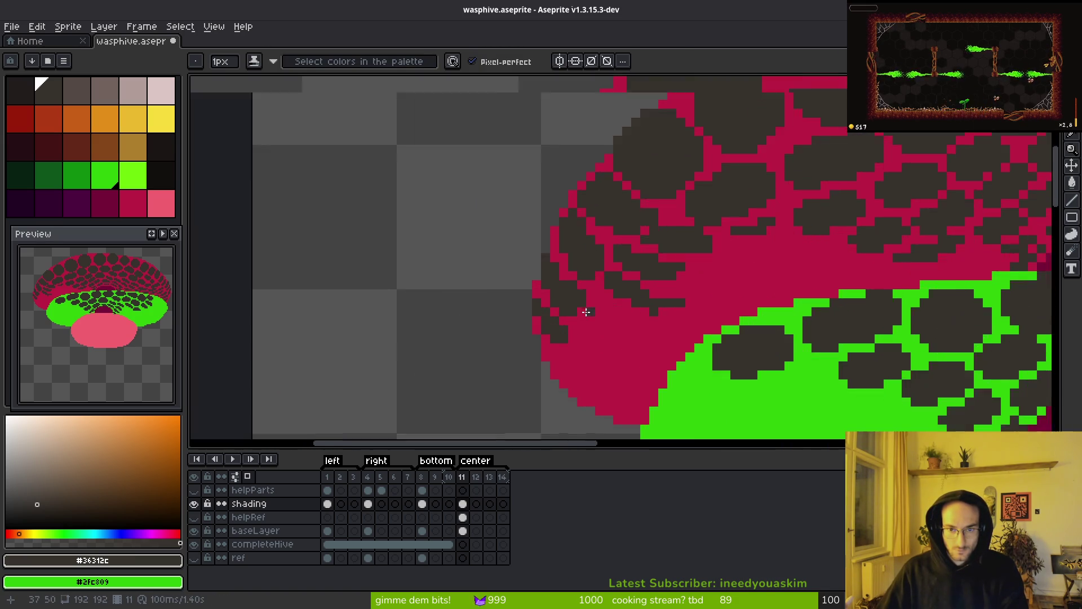
scroll(612, 306, "down", 1)
scroll(613, 306, "down", 2)
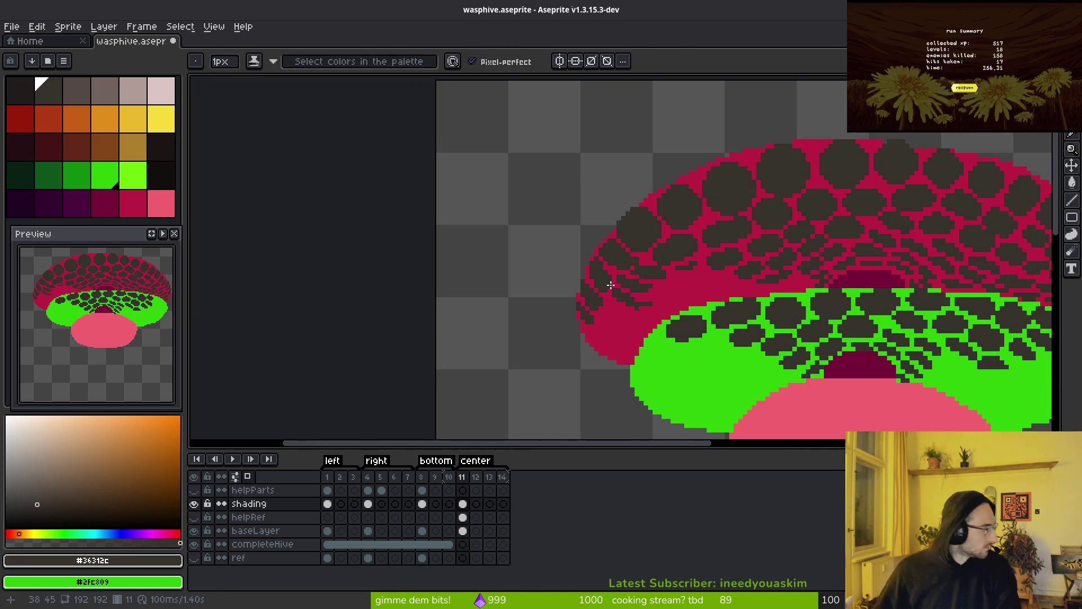
scroll(592, 259, "up", 2)
left_click(640, 243)
scroll(643, 257, "up", 1)
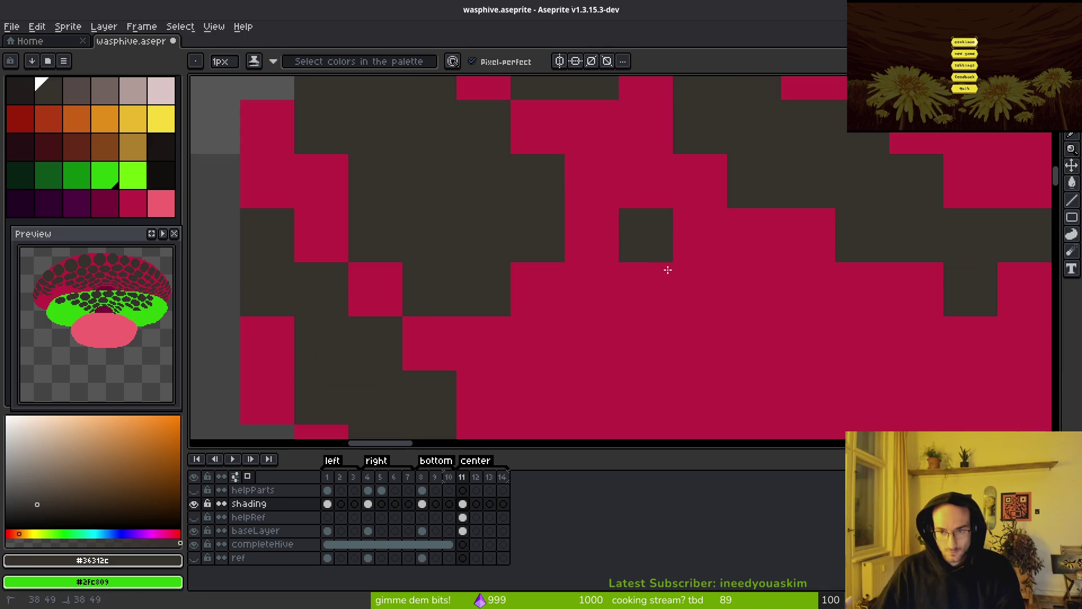
Step: Paint long dark pixel rows extending the cells, undoing a stray vertical column
left_click_drag(652, 282, 827, 302)
mouse_move(619, 239)
left_mouse_down()
mouse_move(628, 273)
mouse_move(592, 225)
mouse_move(795, 242)
left_mouse_up()
scroll(748, 266, "down", 1)
scroll(747, 266, "down", 1)
scroll(689, 277, "up", 1)
left_click_drag(608, 284, 798, 285)
mouse_move(614, 263)
left_mouse_down()
mouse_move(606, 251)
mouse_move(620, 250)
left_mouse_up()
key("ctrl+z")
mouse_move(642, 295)
left_mouse_down()
mouse_move(769, 316)
mouse_move(552, 334)
mouse_move(621, 360)
mouse_move(511, 311)
left_mouse_up()
Step: Erase a stray dark pixel, undo it, and add a dark pixel to the cell
key("e")
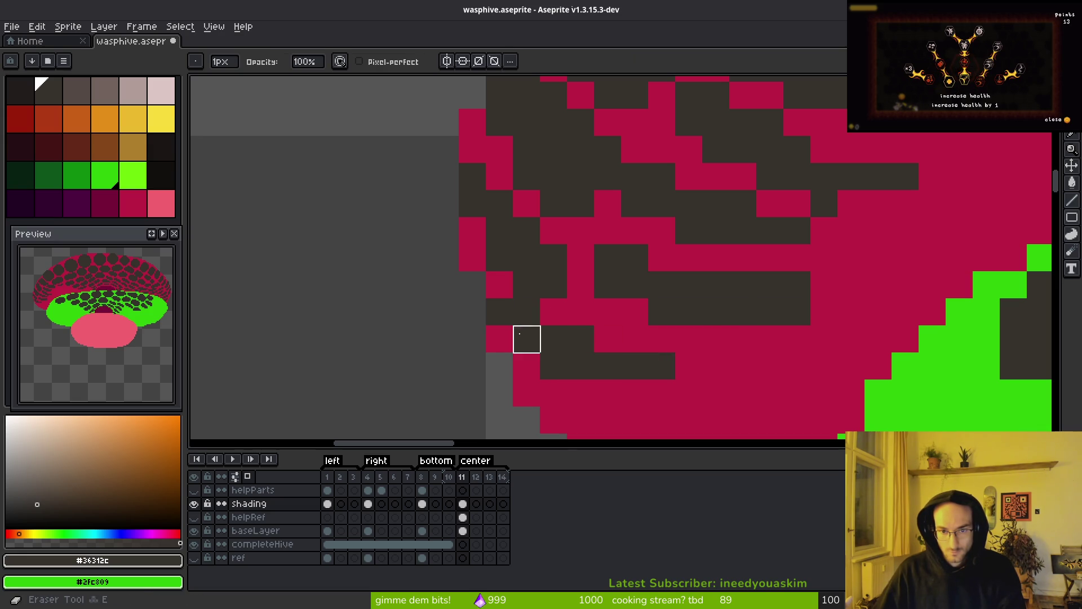
left_click(500, 311)
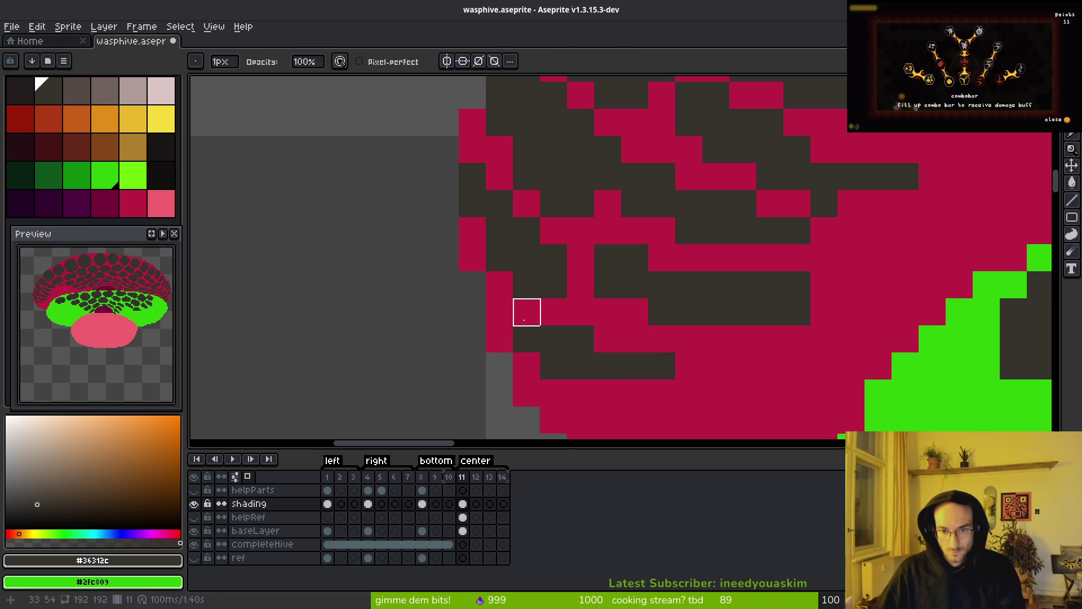
key("b")
key("ctrl+z")
left_click_drag(613, 370, 519, 233)
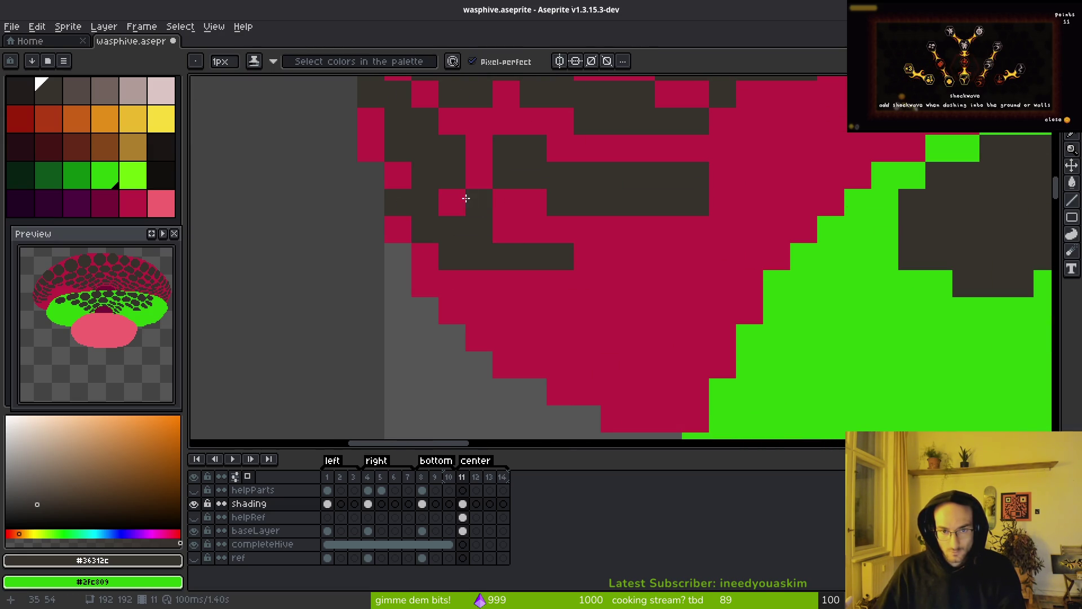
left_click(504, 232)
Step: Draw dark pixel runs forming a new cell in the lower-left crimson area above the green band
key("e")
left_click(453, 257)
key("b")
left_click(494, 302)
mouse_move(493, 302)
left_mouse_down()
mouse_move(606, 321)
mouse_move(580, 345)
mouse_move(605, 400)
left_mouse_up()
left_click_drag(683, 359, 660, 370)
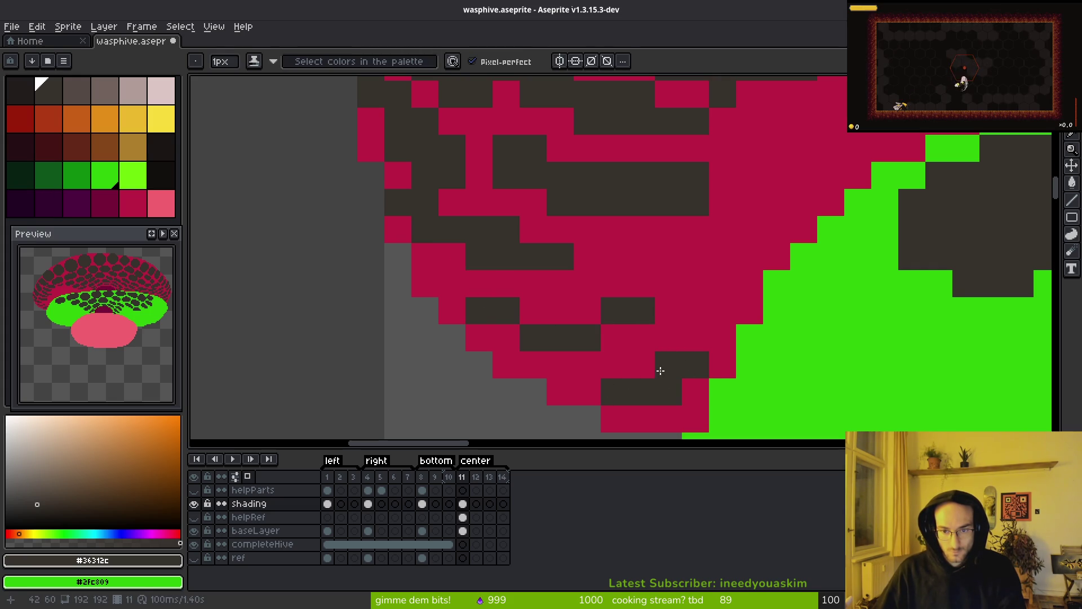
left_click(698, 344)
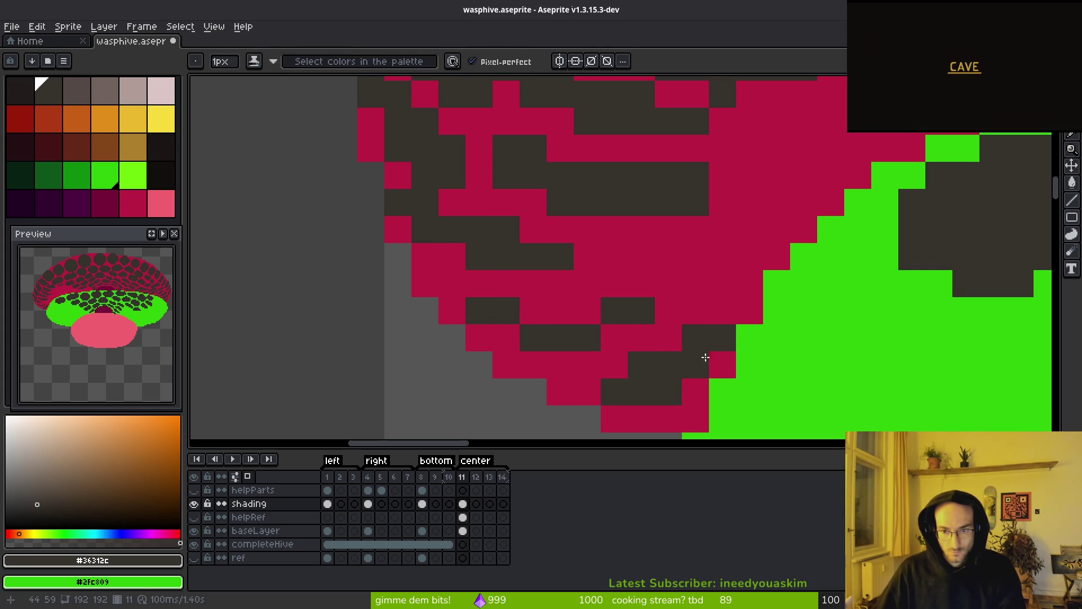
mouse_move(591, 390)
left_mouse_down()
mouse_move(572, 312)
mouse_move(665, 290)
left_mouse_up()
scroll(737, 273, "down", 5)
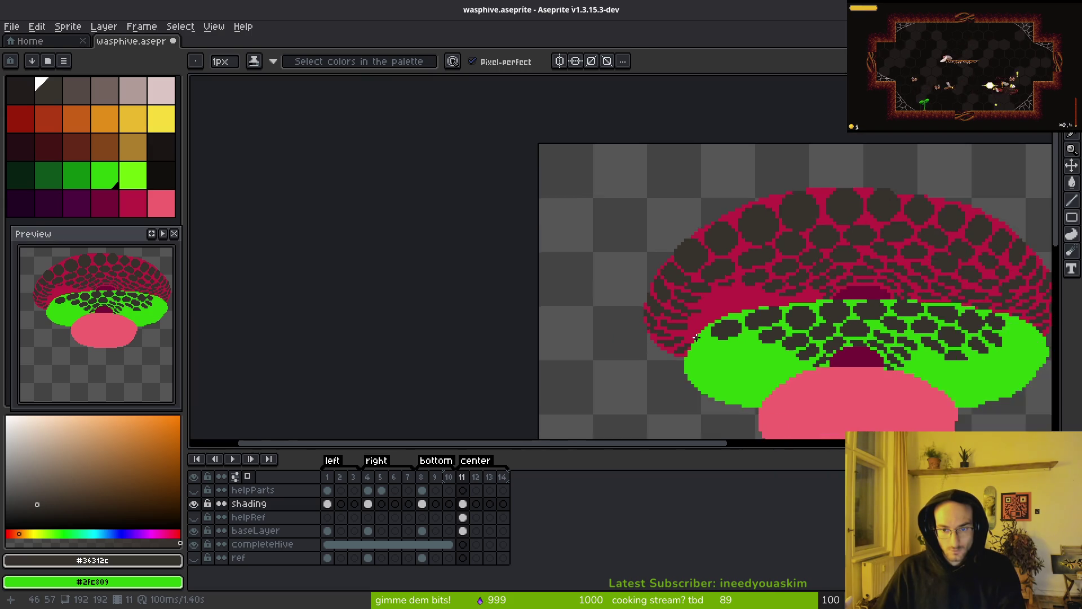
Step: Extend a cell with a dark row, erase a stray pixel, and widen another cell
scroll(685, 338, "up", 4)
left_click_drag(599, 302, 685, 313)
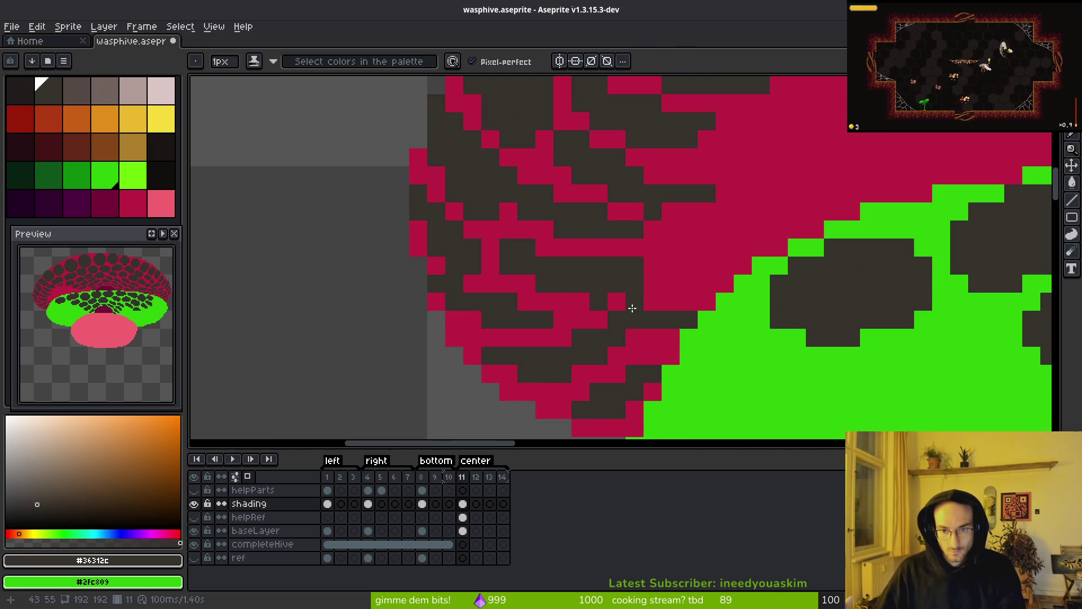
key("e")
left_click(635, 285)
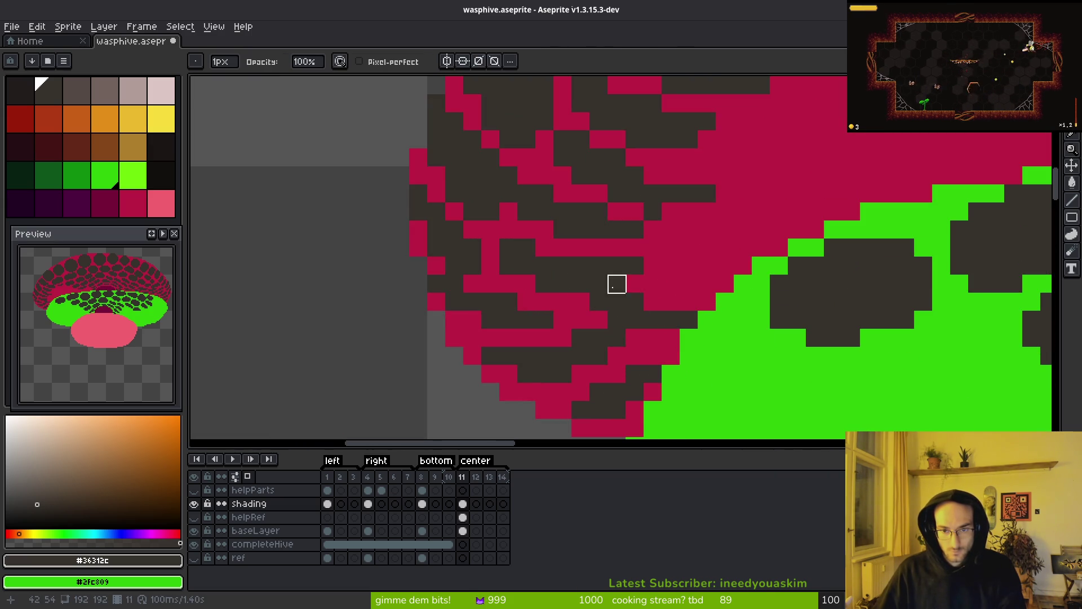
key("b")
left_click(671, 337)
key("e")
key("b")
key("e")
key("b")
left_click(617, 319)
key("e")
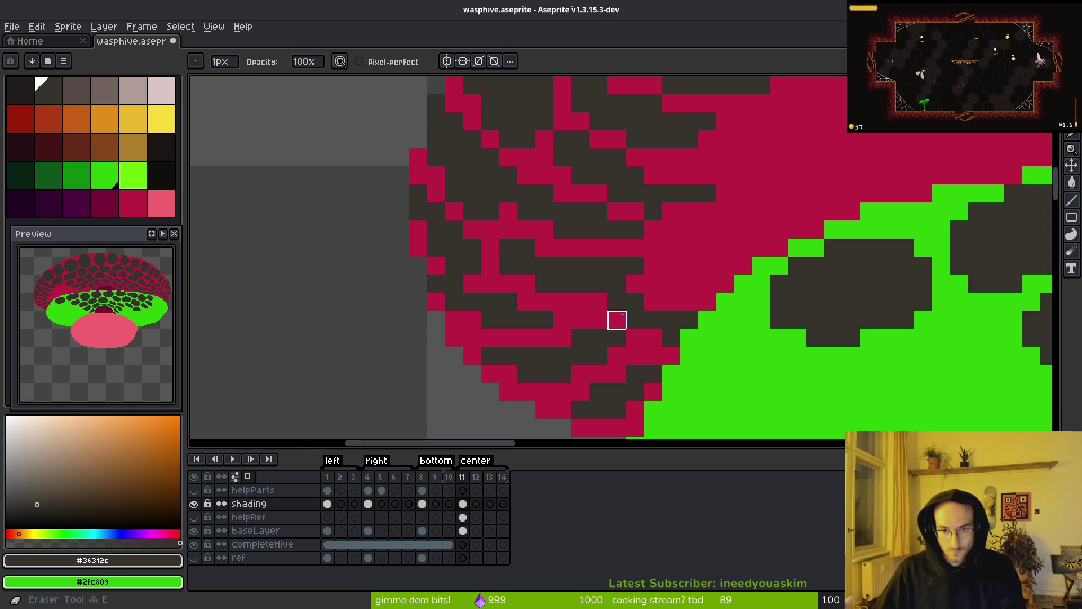
Step: Darken crimson pixels inside the hive cells with shading ink
scroll(690, 319, "down", 3)
scroll(701, 320, "up", 3)
key("b")
left_click(634, 249)
scroll(620, 304, "down", 1)
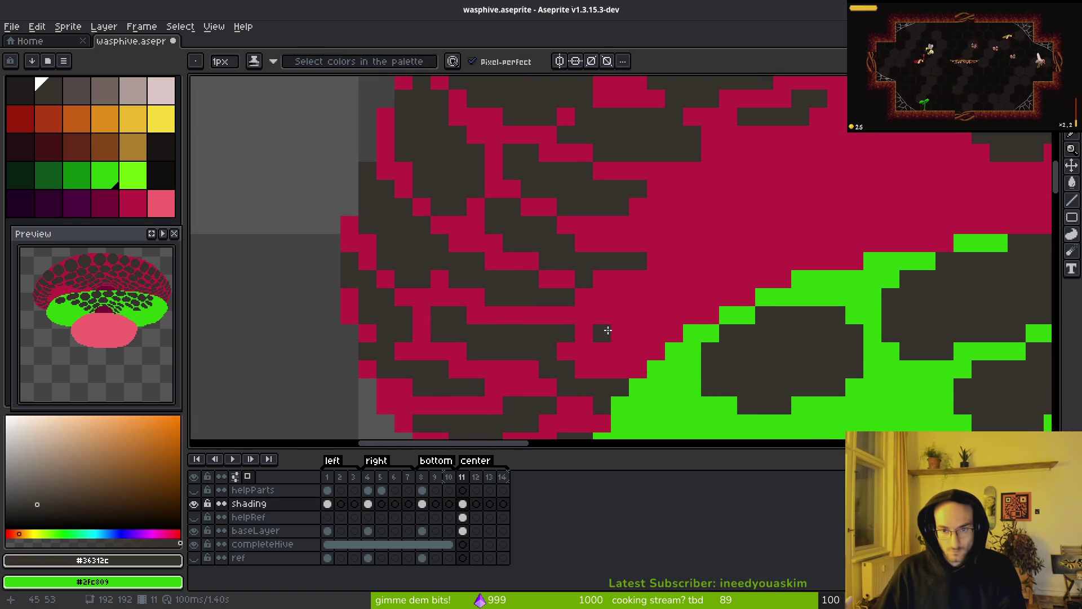
scroll(713, 316, "down", 1)
left_click_drag(714, 317, 712, 318)
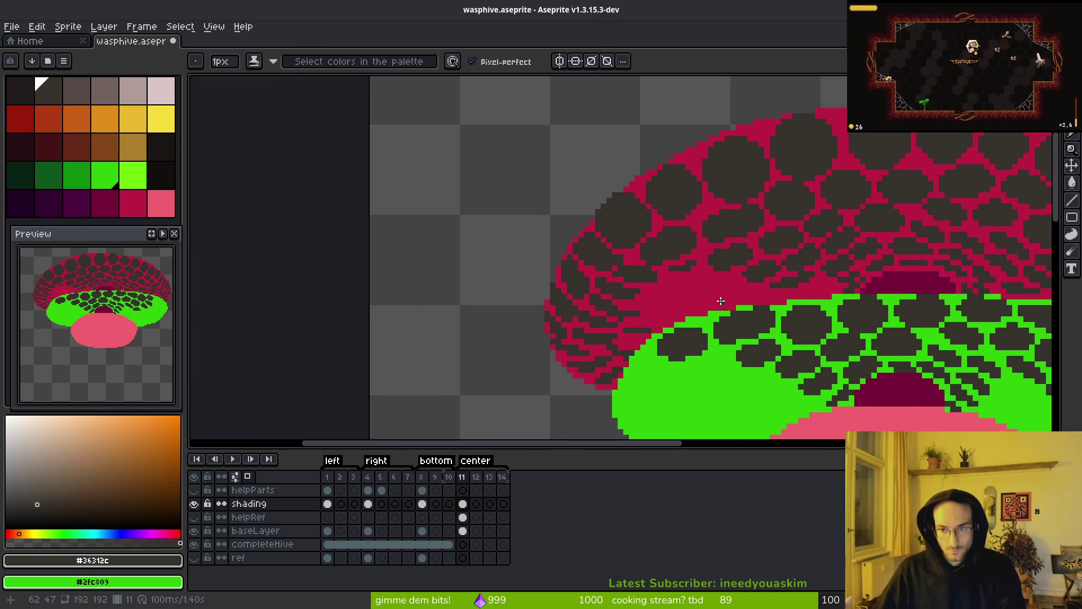
scroll(729, 298, "down", 3)
scroll(730, 312, "up", 8)
left_click(662, 251)
Step: Paint dark rows over the red walls to enlarge the left and lower-left cells
mouse_move(575, 295)
left_mouse_down()
mouse_move(698, 283)
mouse_move(622, 312)
left_mouse_up()
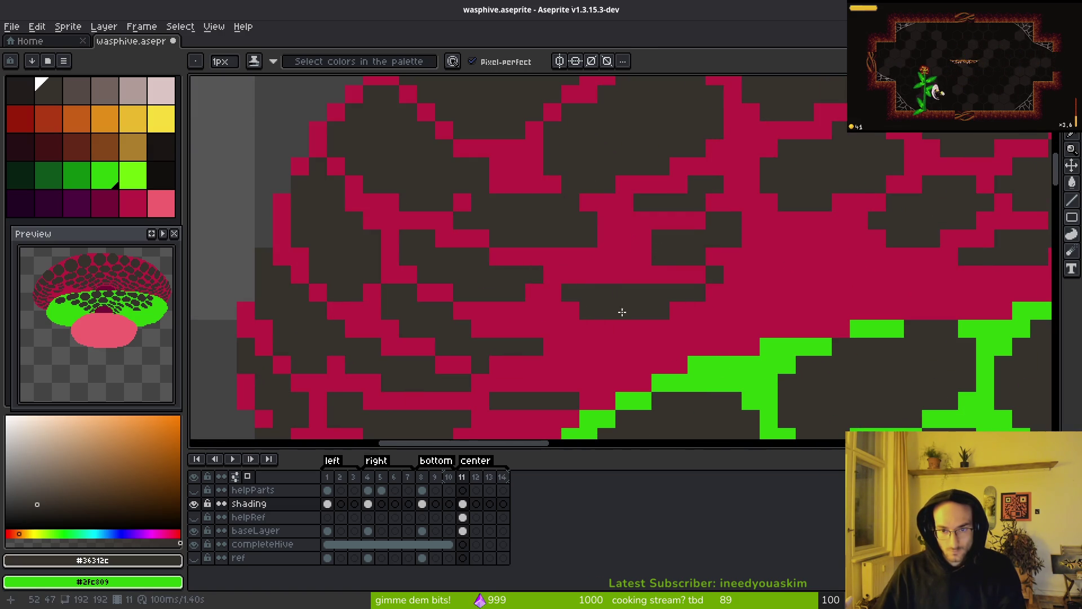
left_click_drag(806, 257, 749, 275)
left_click_drag(806, 237, 764, 261)
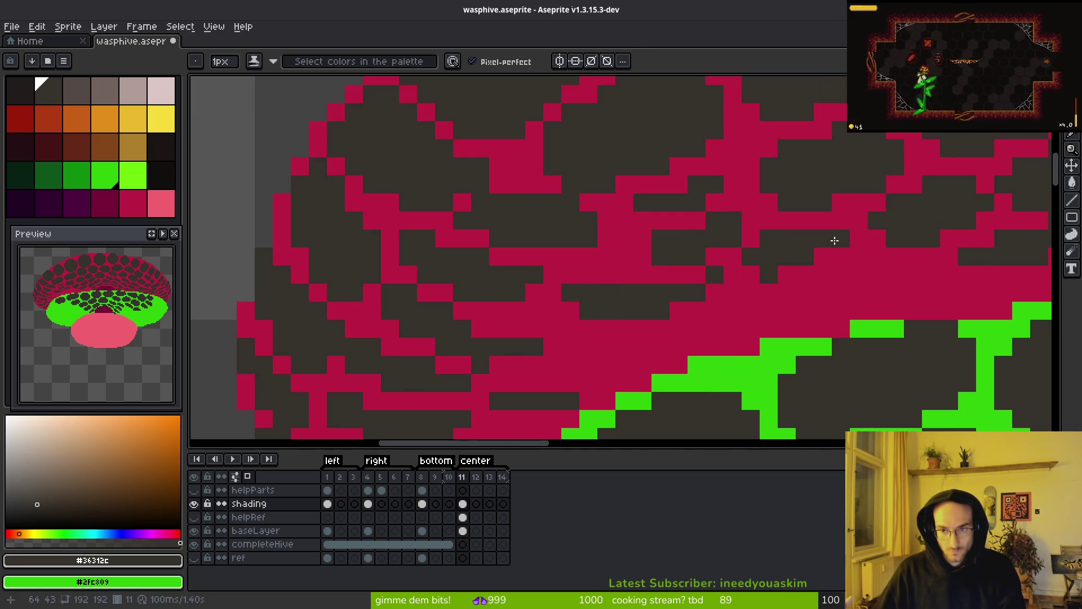
mouse_move(896, 274)
left_mouse_down()
mouse_move(823, 292)
mouse_move(836, 310)
mouse_move(816, 300)
left_mouse_up()
left_click_drag(749, 316, 676, 347)
left_click_drag(589, 364, 662, 363)
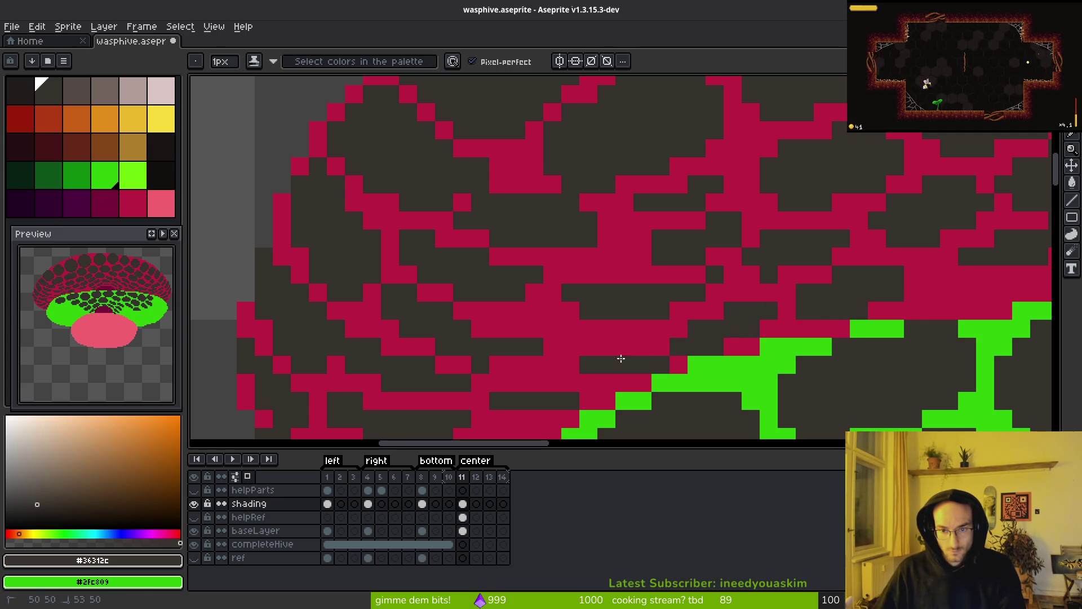
left_click(554, 336)
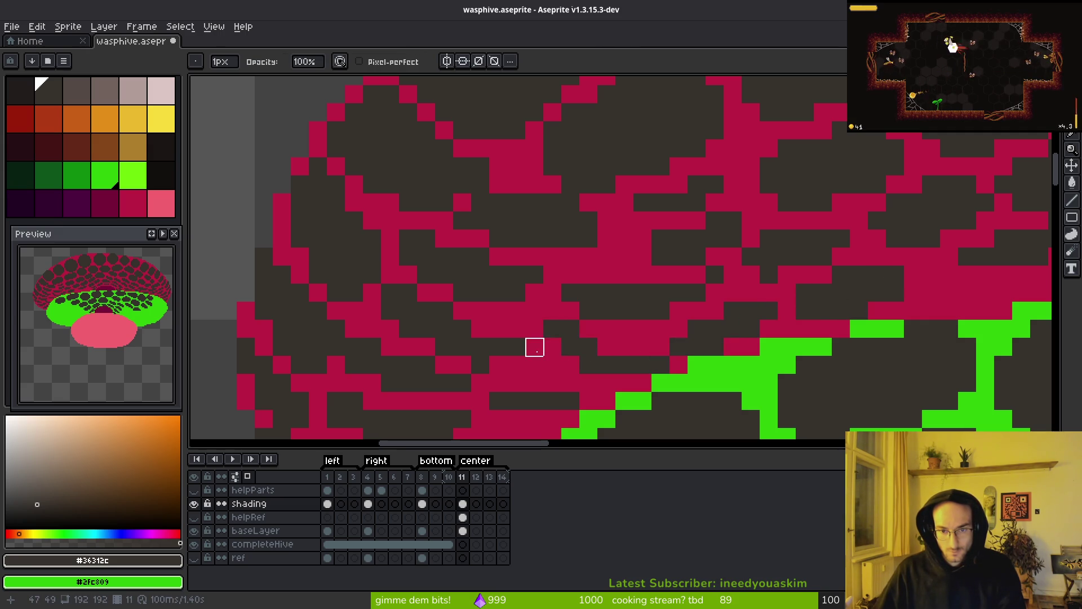
left_click(619, 355)
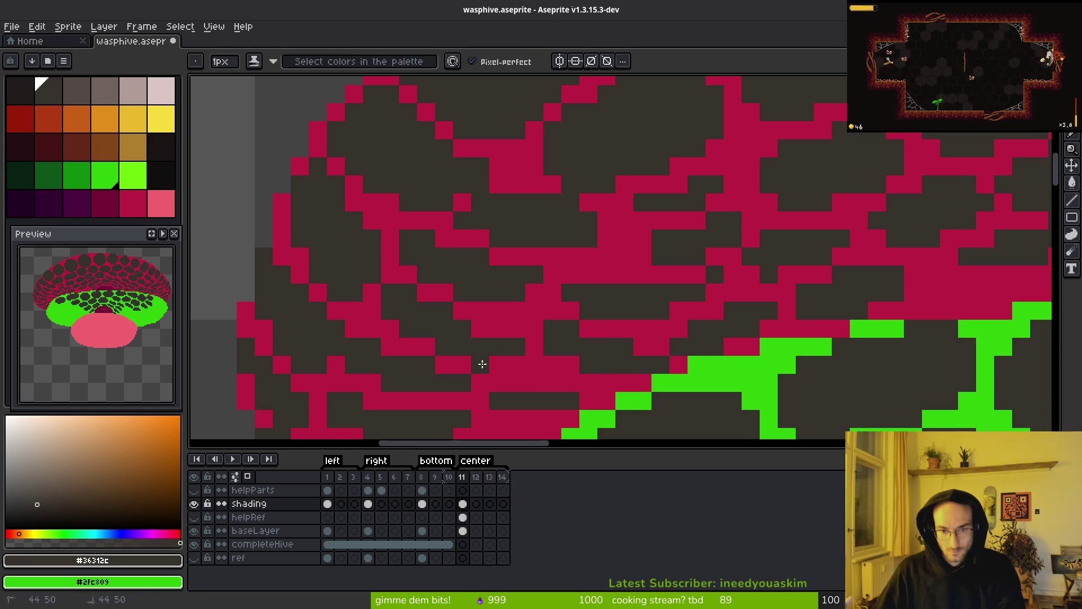
Step: Darken a red pixel to round off a cell's edge
scroll(477, 364, "down", 3)
scroll(501, 339, "up", 2)
key("e")
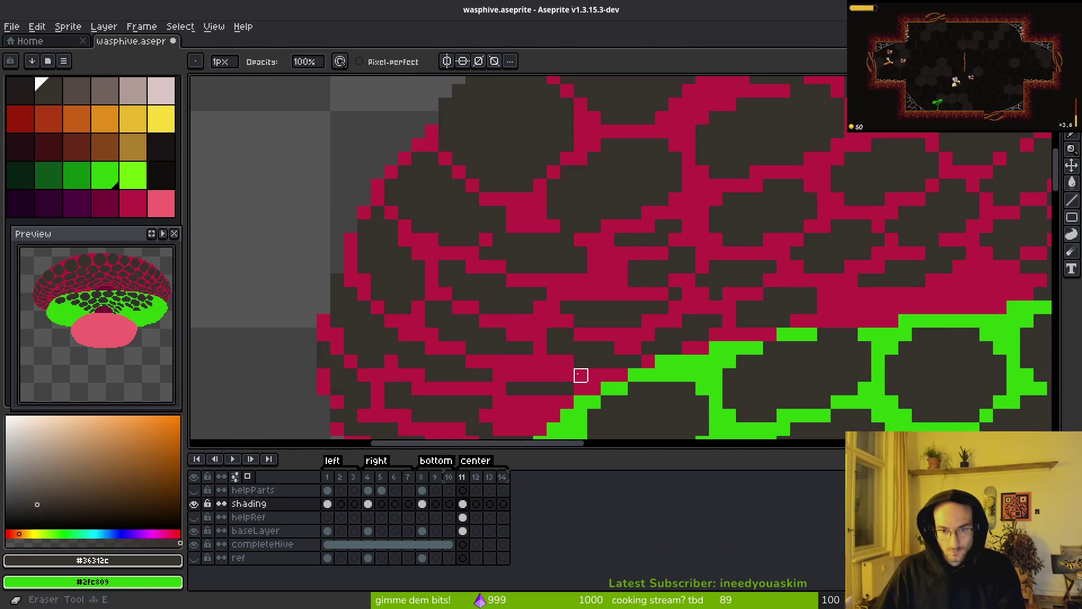
scroll(554, 361, "down", 3)
scroll(549, 342, "up", 2)
key("b")
scroll(642, 366, "down", 1)
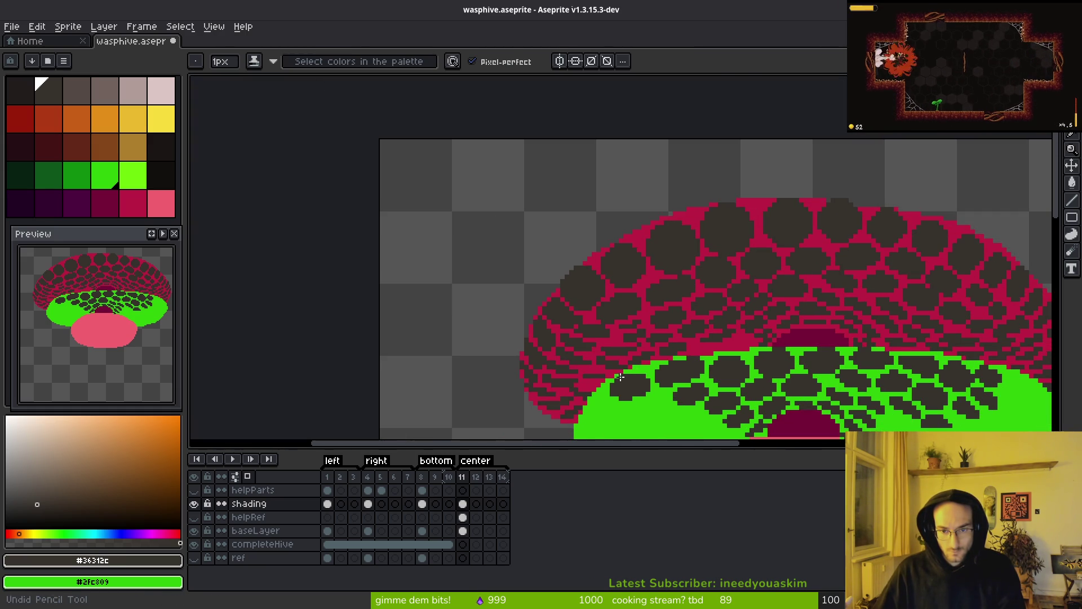
scroll(568, 339, "up", 2)
scroll(599, 337, "down", 2)
scroll(659, 357, "up", 2)
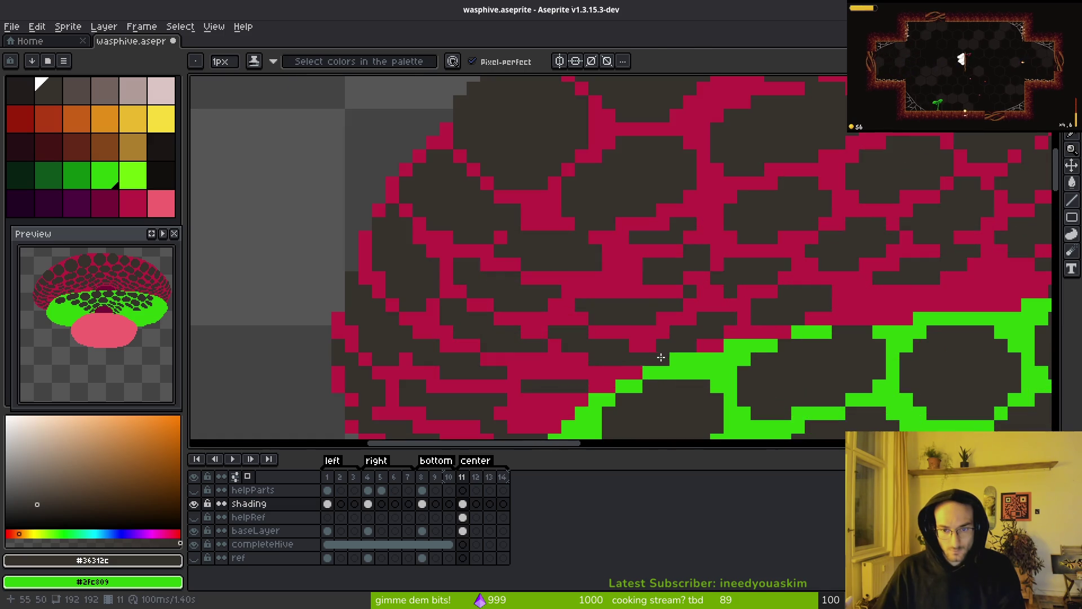
scroll(606, 345, "down", 1)
scroll(599, 286, "up", 1)
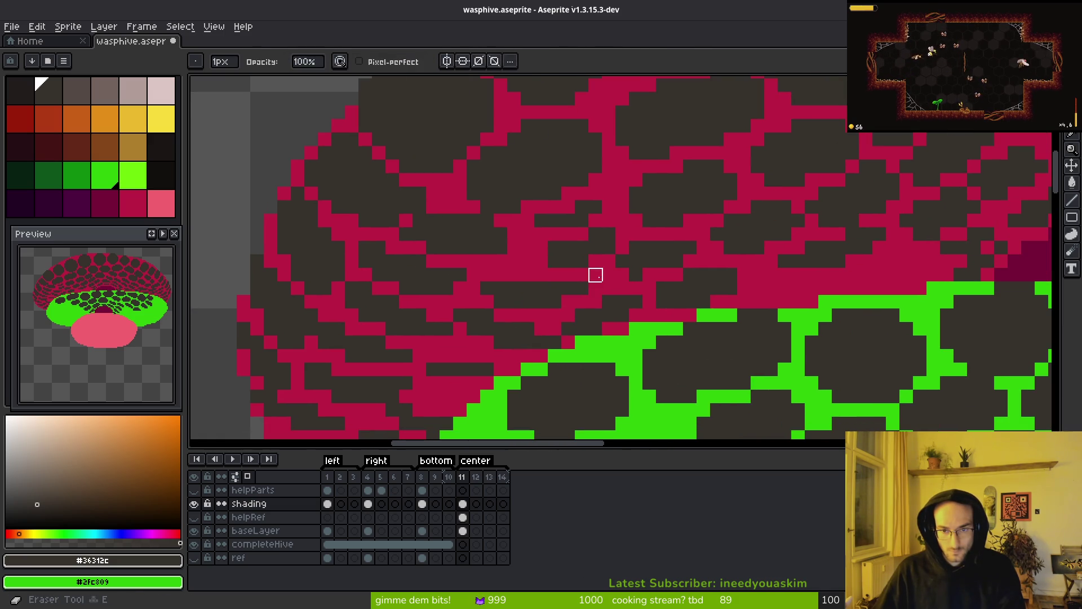
key("e")
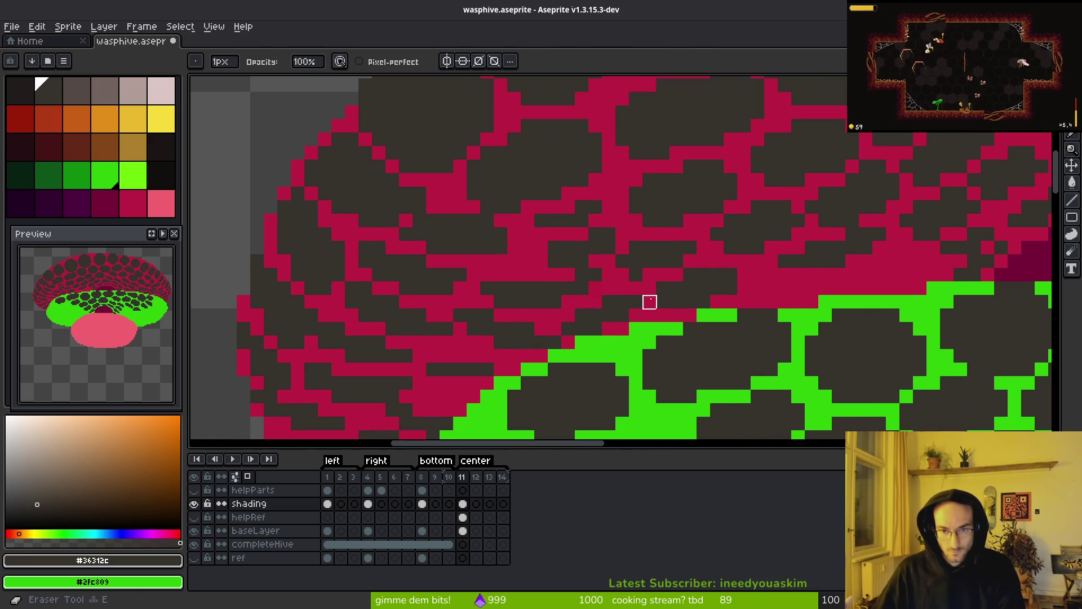
scroll(647, 302, "down", 2)
scroll(641, 314, "up", 2)
scroll(653, 287, "down", 2)
scroll(639, 260, "up", 2)
key("b")
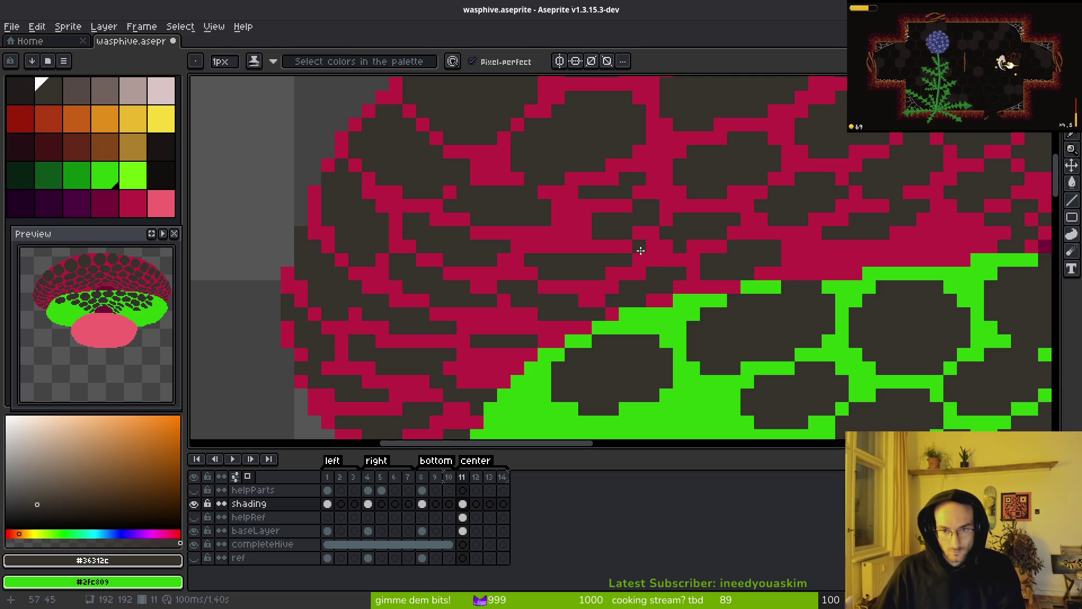
left_click(584, 223)
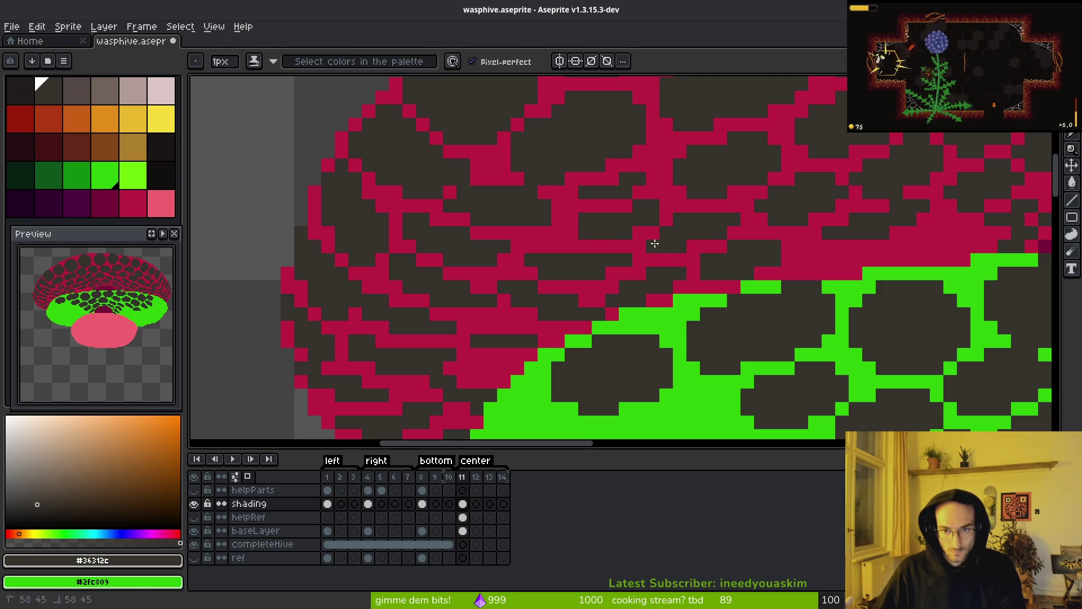
Step: Select a dark cell blob with the Magic Wand and move it upward
key("e")
scroll(732, 245, "down", 3)
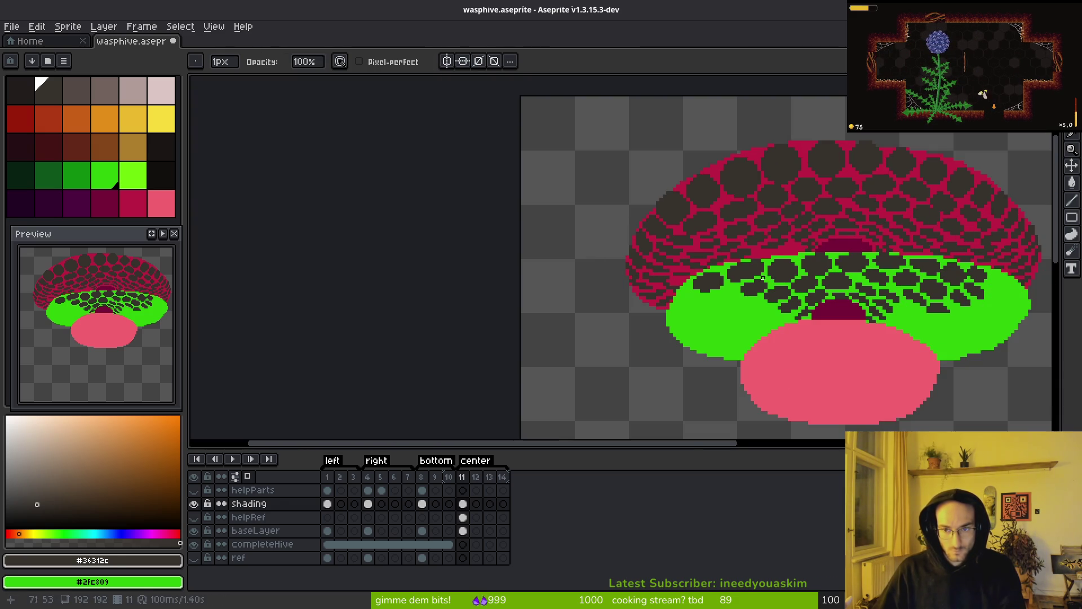
scroll(677, 255, "up", 3)
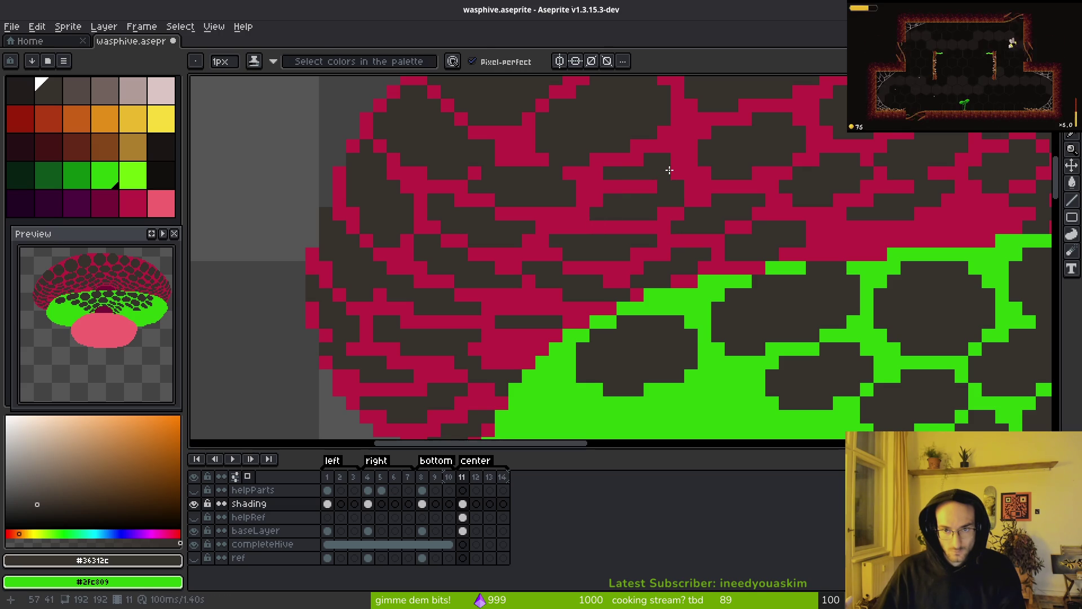
key("w")
left_click(648, 213)
left_click_drag(648, 213, 652, 181)
key("ctrl+d")
Step: Nudge another small dark region up one pixel with the Magic Wand
key("b")
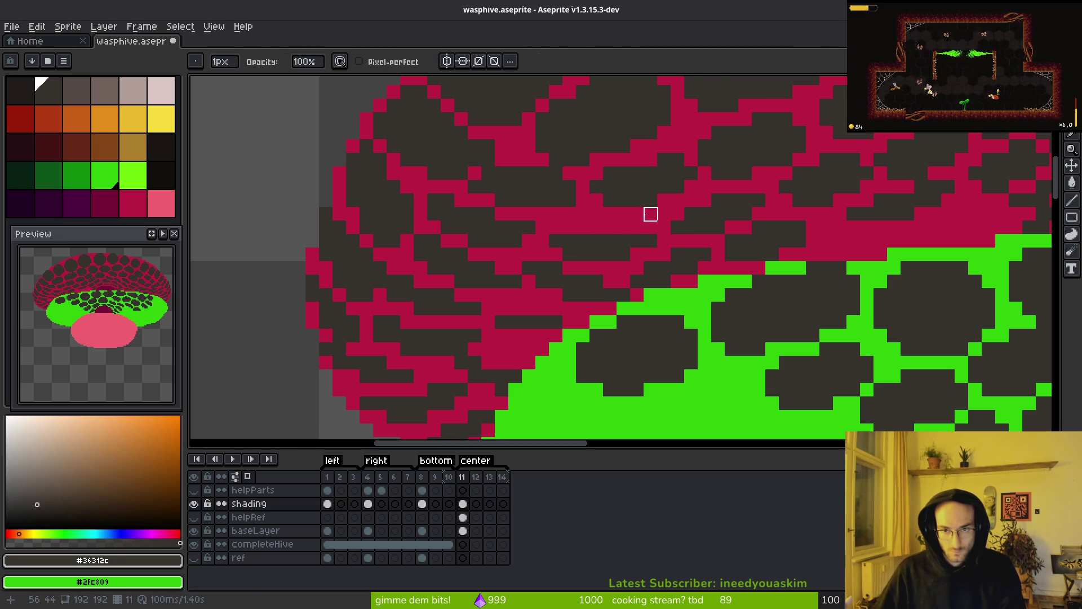
scroll(677, 239, "down", 2)
scroll(669, 244, "up", 2)
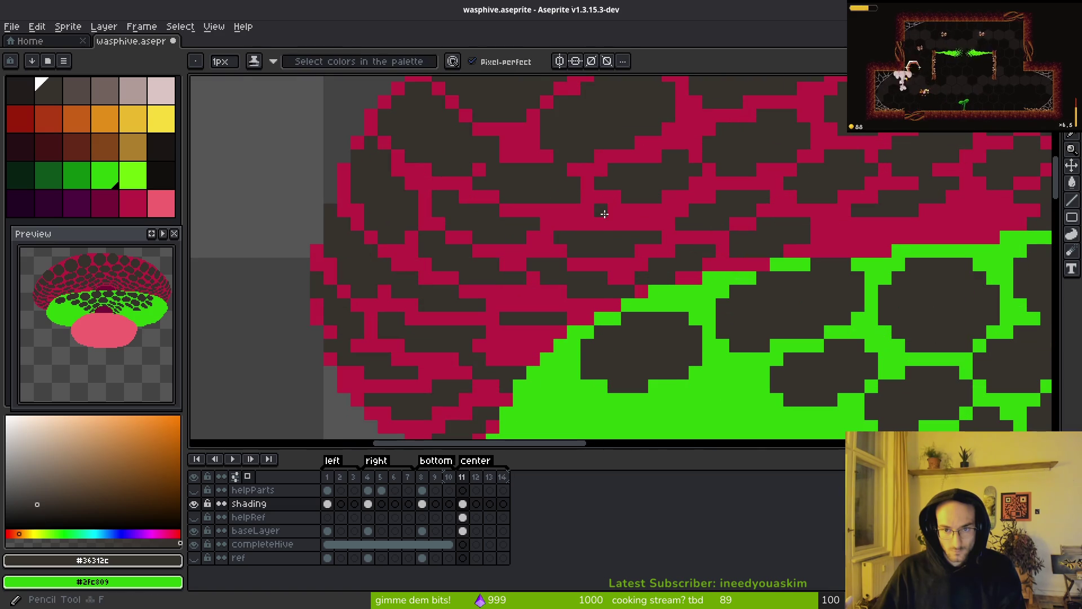
key("w")
left_click(609, 249)
key("Up")
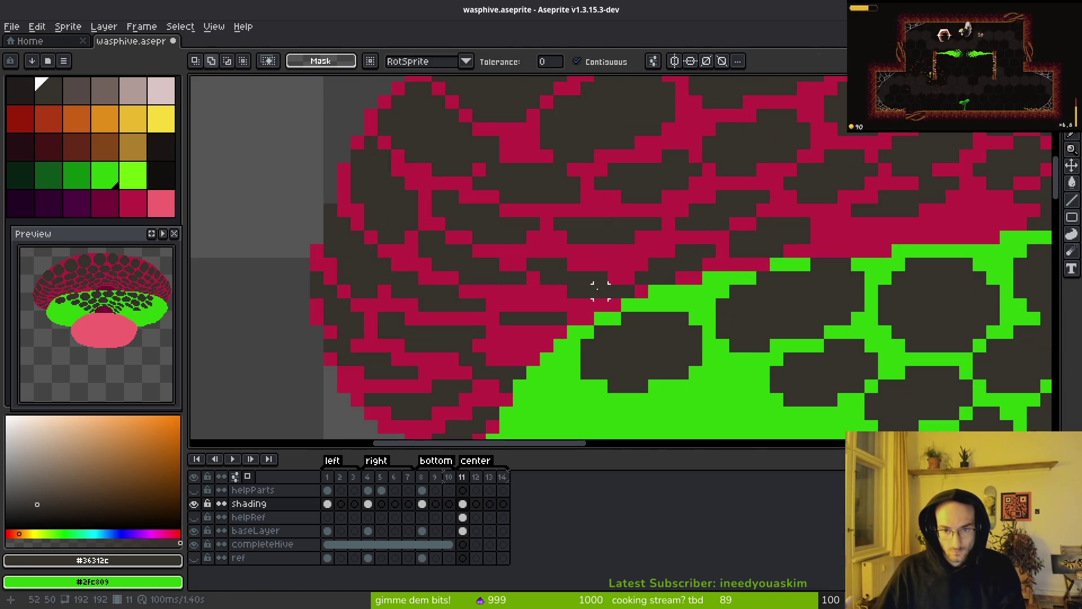
key("ctrl+d")
key("e")
key("w")
left_click(684, 257)
key("ctrl+d")
key("f")
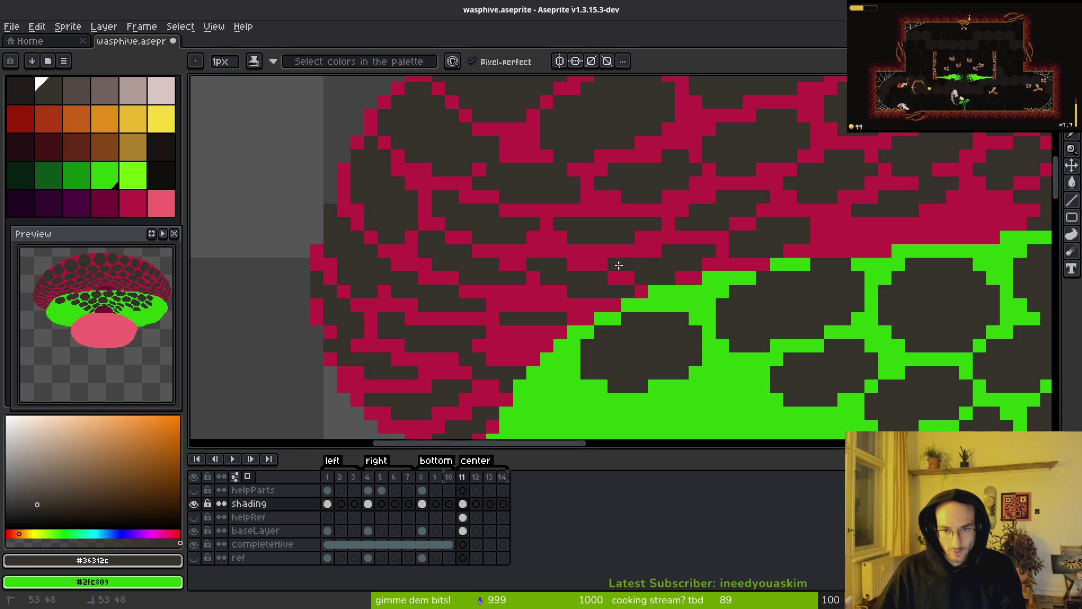
Step: Darken red pixels at cell edges and erase a stray red pixel
left_click(580, 264)
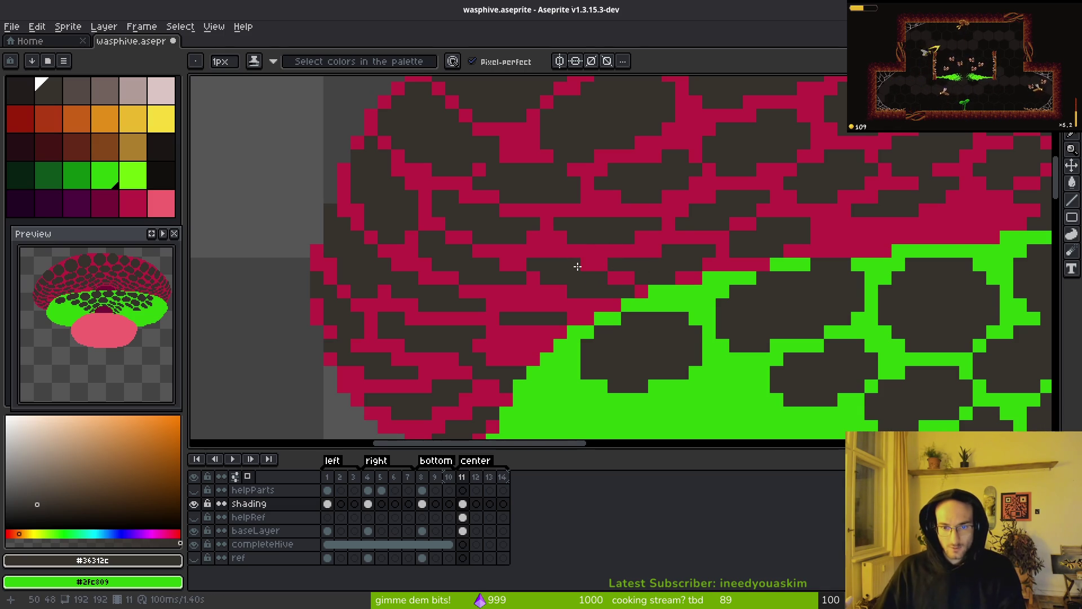
scroll(577, 266, "down", 3)
scroll(564, 271, "up", 3)
key("e")
left_click(512, 280)
key("b")
left_click(553, 267)
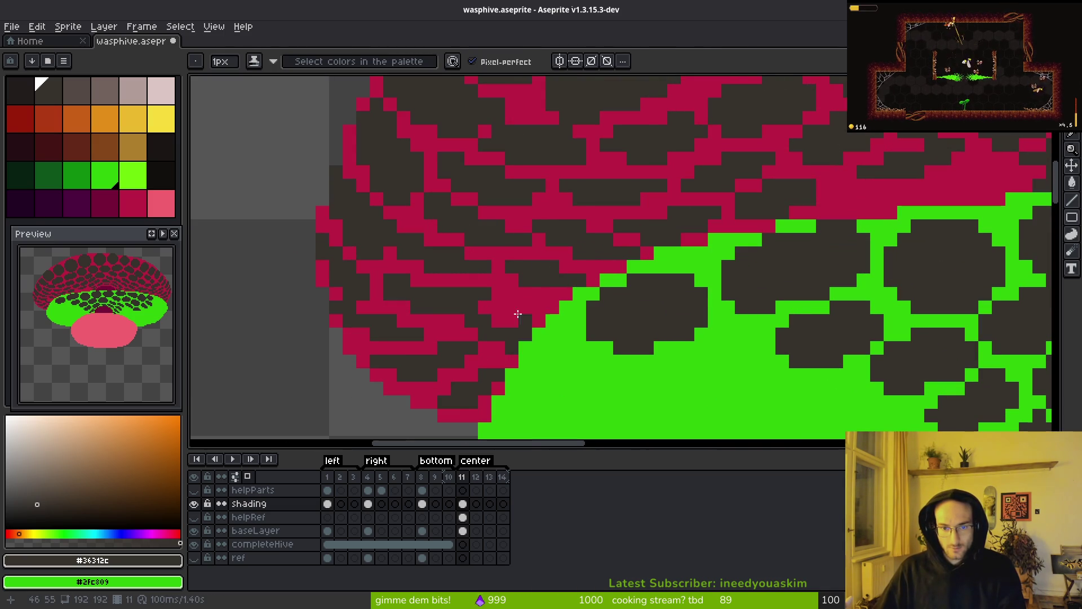
left_click(535, 307)
Step: Darken a run of red pixels along the lower-left cell, returning the pencil to shading mode
key("e")
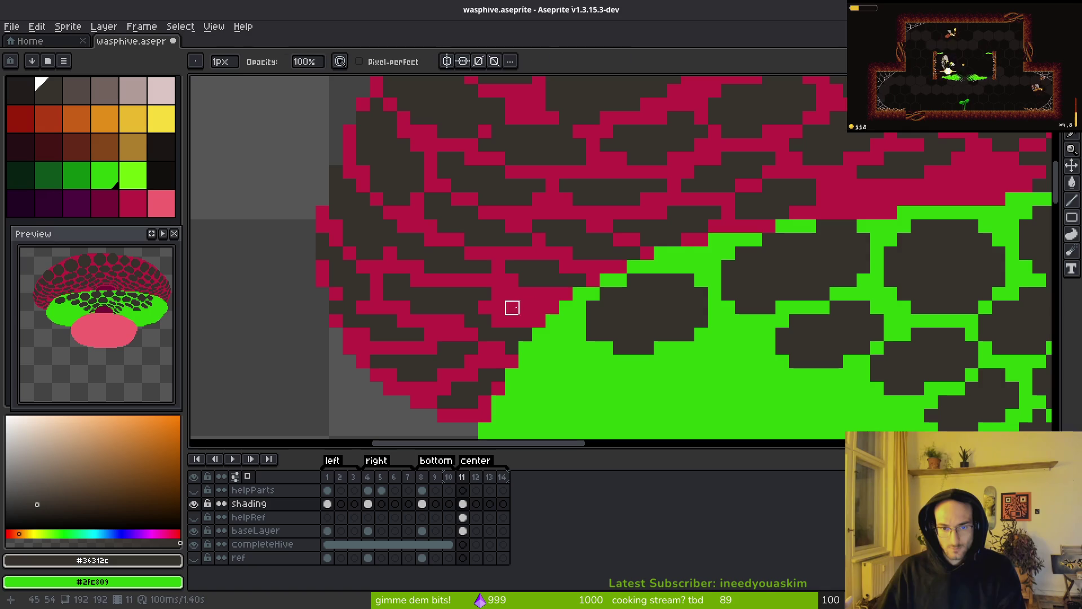
key("b")
left_click_drag(526, 307, 546, 309)
left_click(525, 294)
key("r")
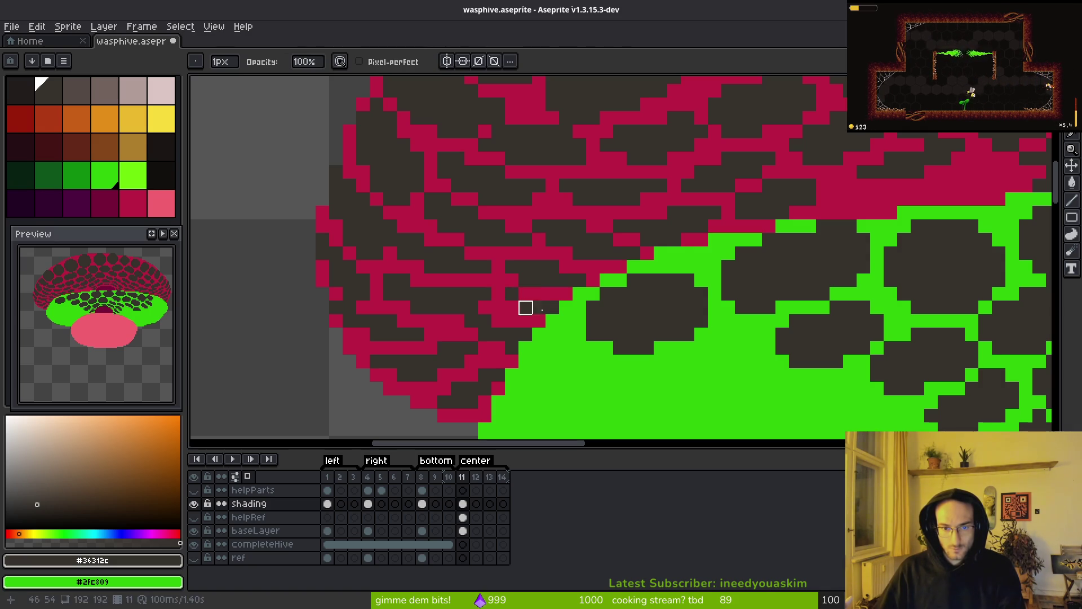
key("b")
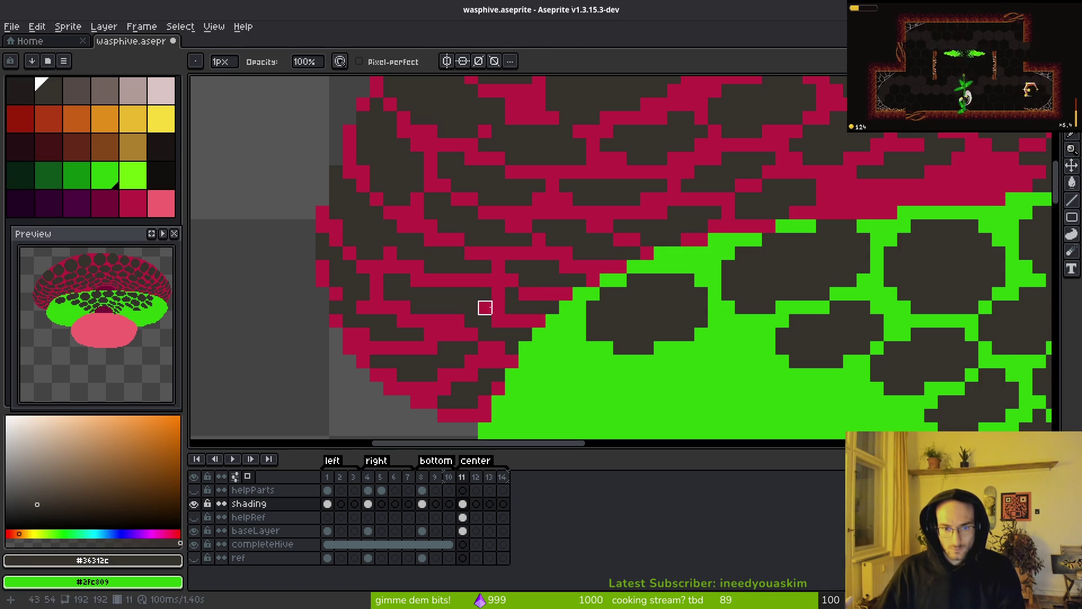
scroll(579, 348, "down", 5)
scroll(562, 345, "up", 4)
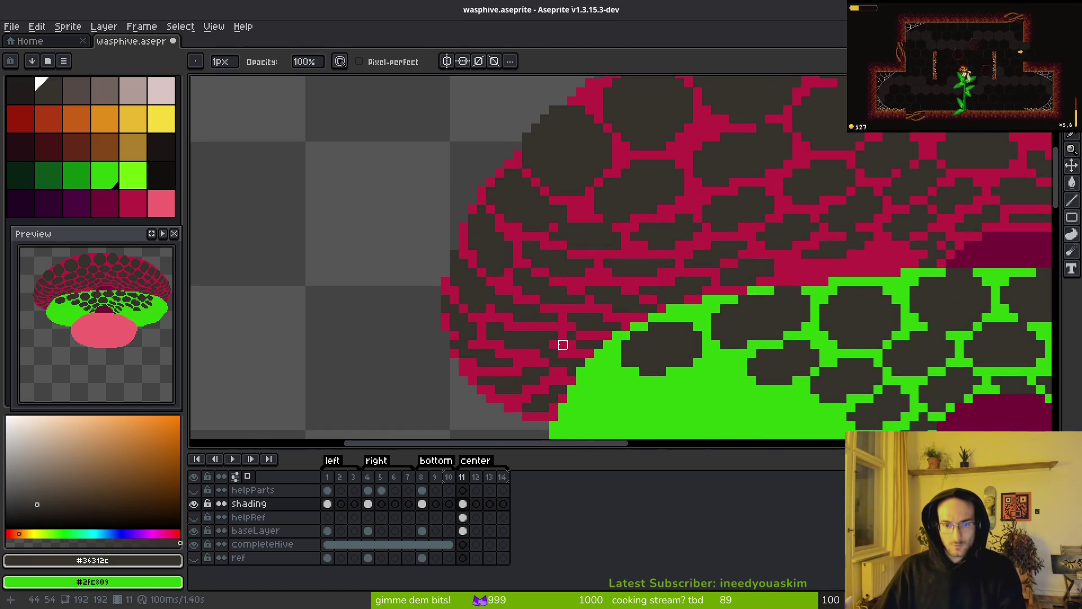
key("b")
scroll(581, 338, "down", 7)
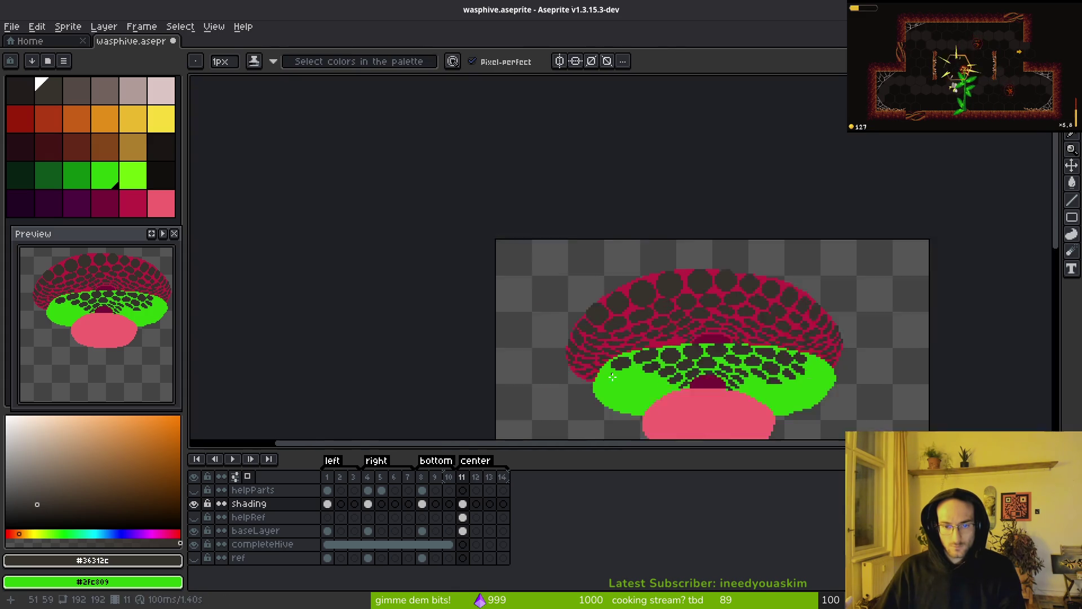
Step: Paint dark pixels on the shading layer along the crimson cells' border with the green band
scroll(667, 289, "up", 5)
scroll(575, 350, "down", 3)
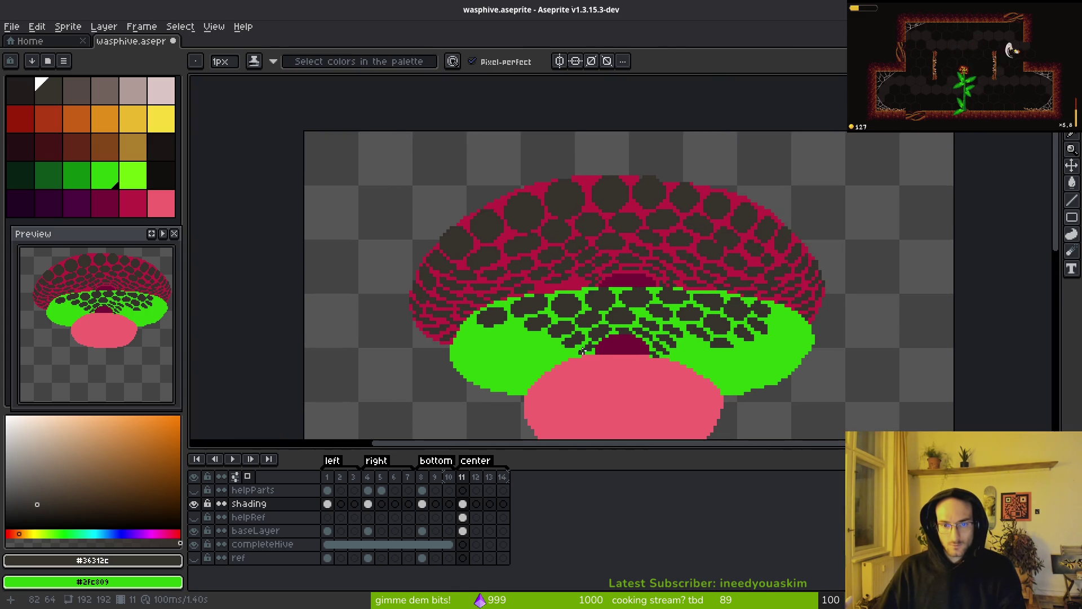
scroll(590, 268, "up", 6)
left_click_drag(590, 267, 561, 282)
left_click(523, 290)
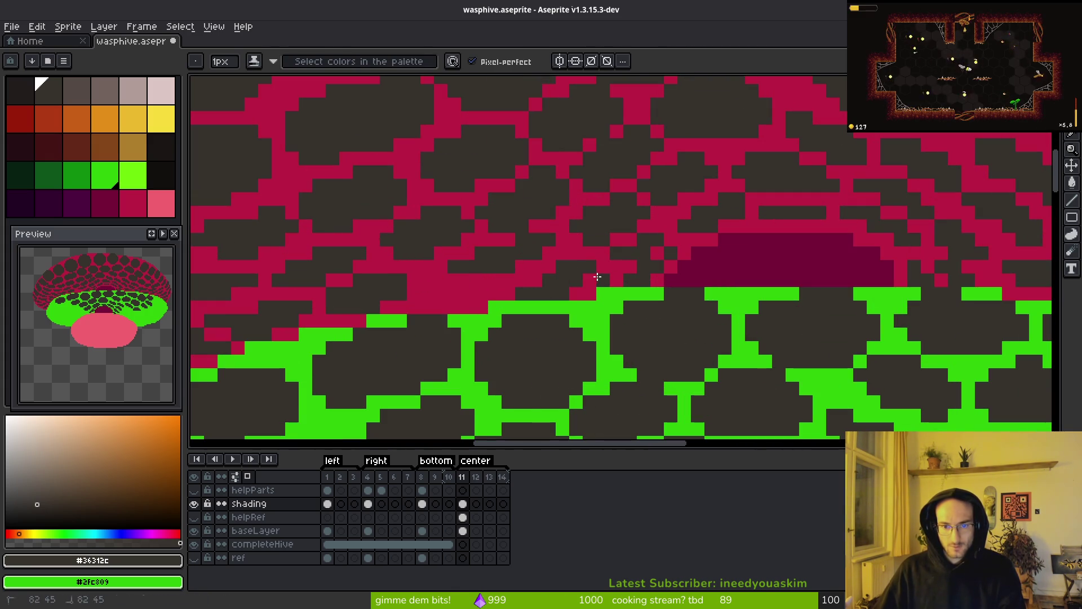
key("e")
key("b")
left_click(476, 293)
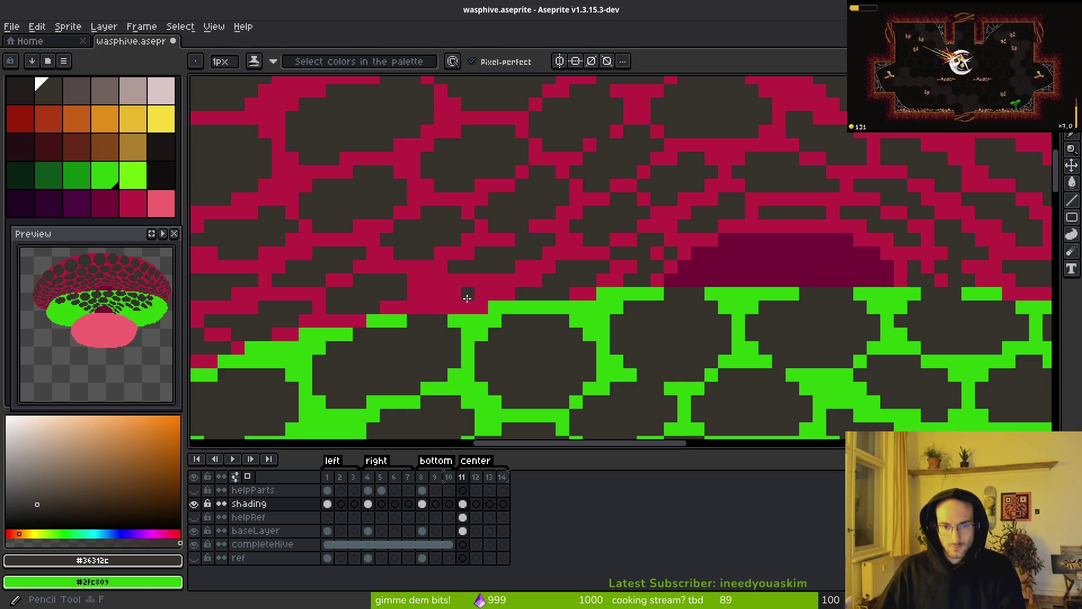
left_click(442, 307)
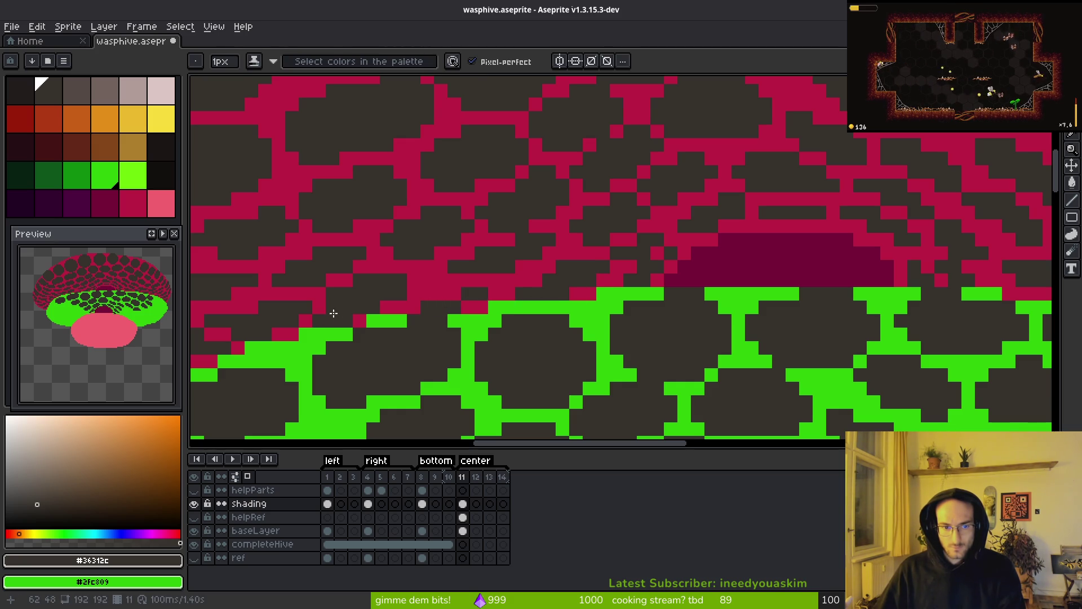
Step: Erase a stray dark pixel over the crimson area with the eraser
key("e")
key("b")
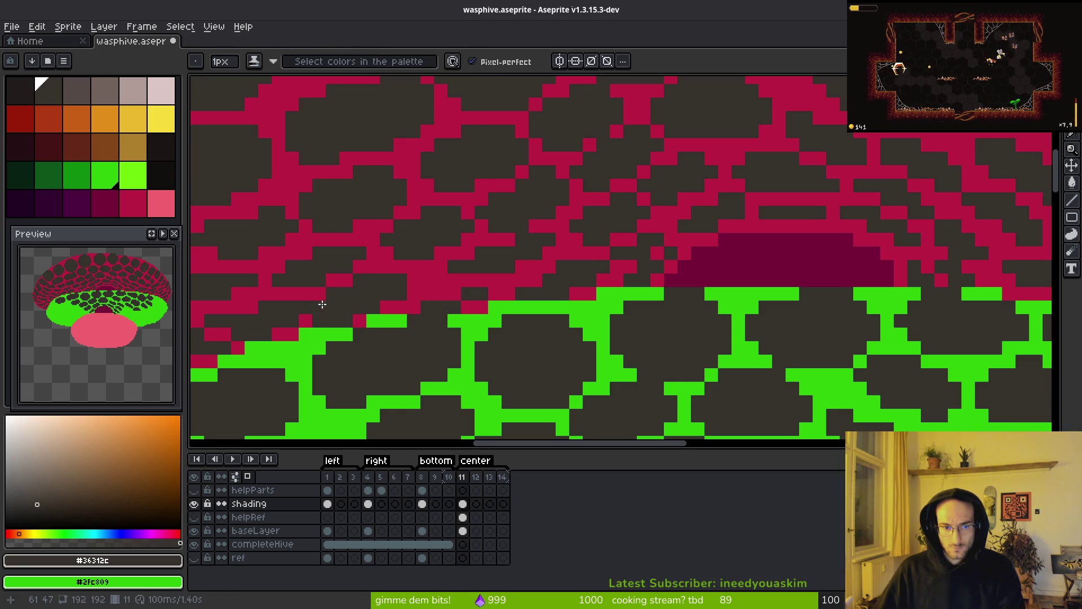
key("e")
key("b")
key("e")
key("b")
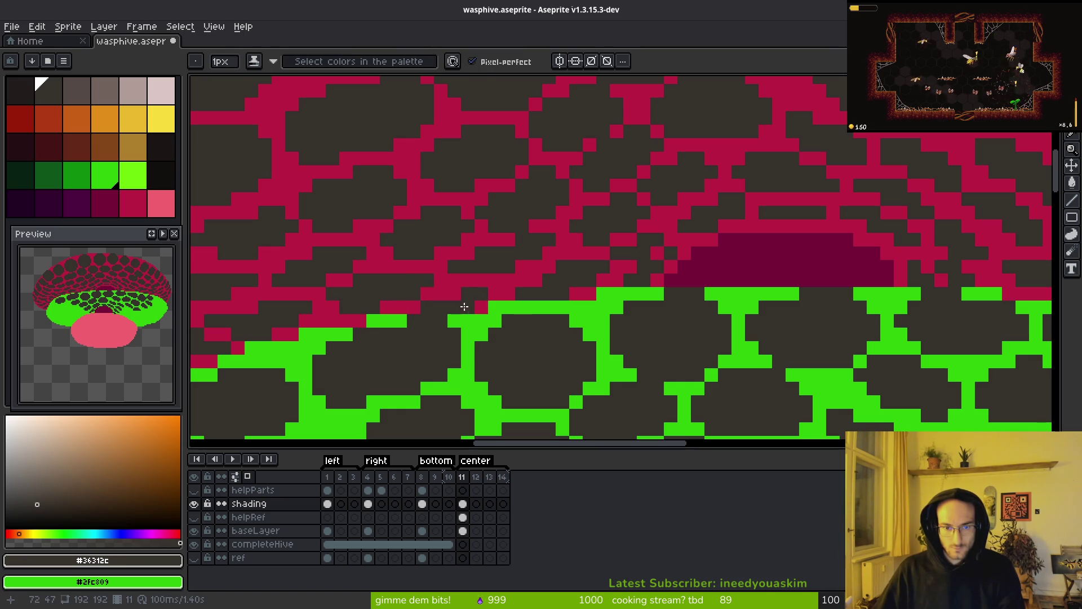
key("e")
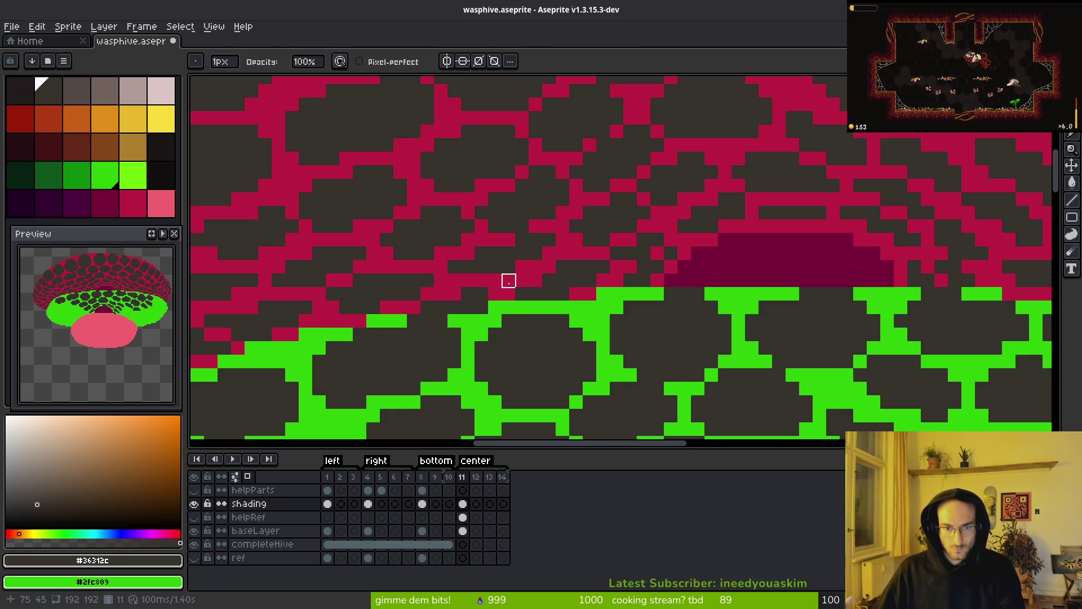
key("b")
key("e")
left_click(481, 307)
key("b")
Step: Save the seam fixes to wasphive.aseprite
scroll(506, 325, "down", 3)
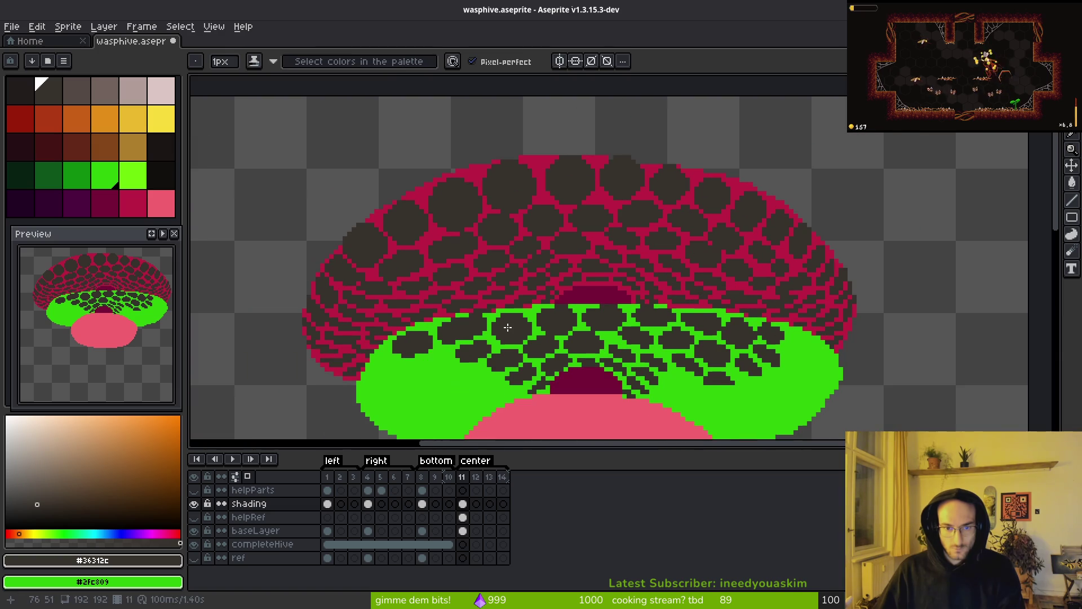
key("ctrl+s")
scroll(564, 324, "down", 3)
scroll(589, 318, "up", 2)
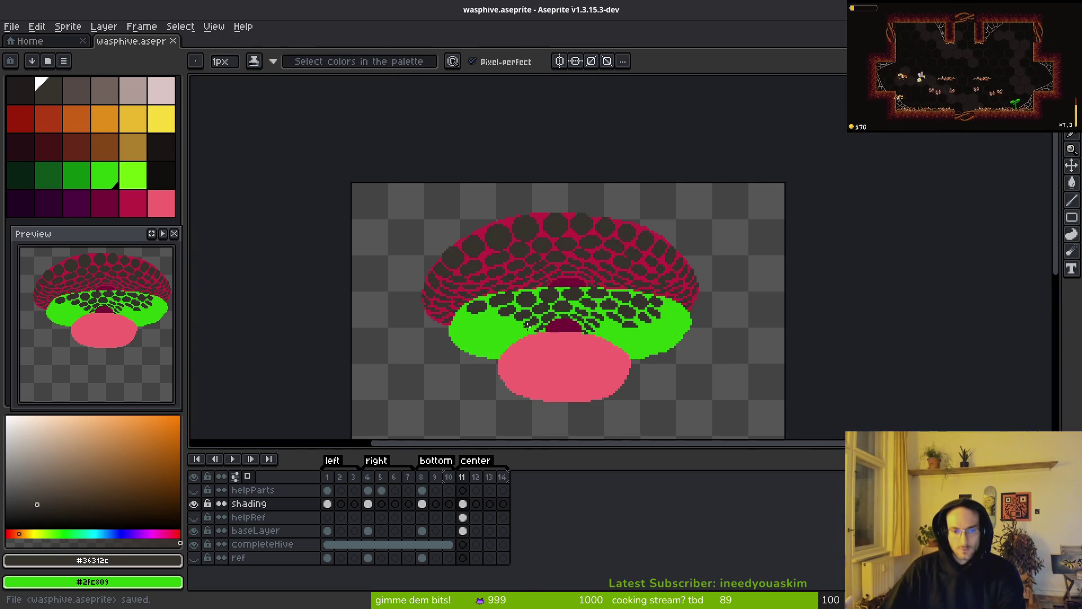
scroll(598, 319, "up", 2)
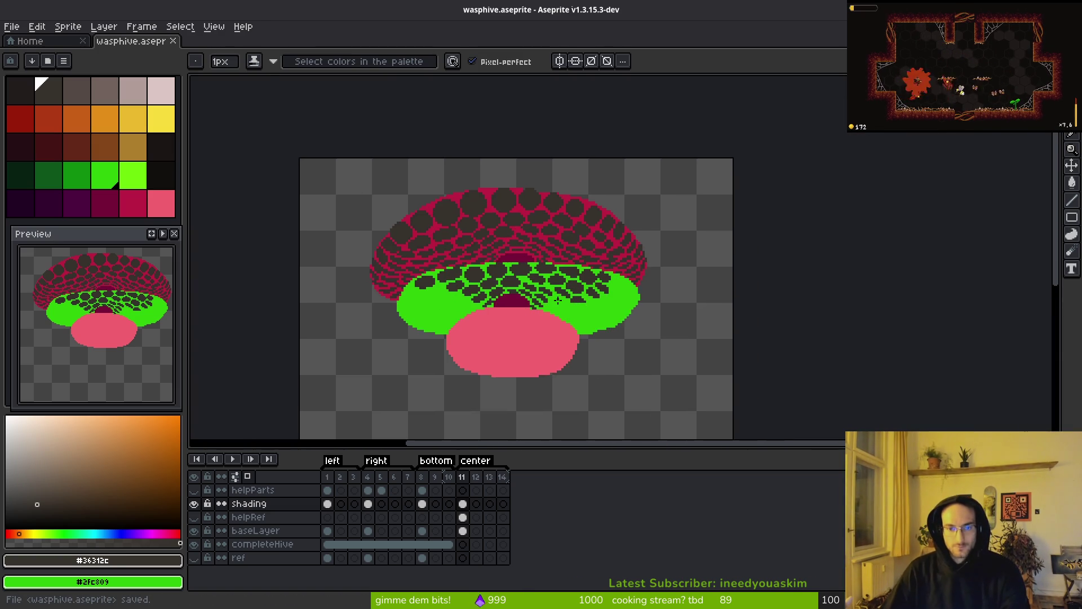
Step: On baseLayer, replace the crimson with dark grey and the pink with grey using Replace Color
key("i")
left_click(462, 530)
left_click(480, 155)
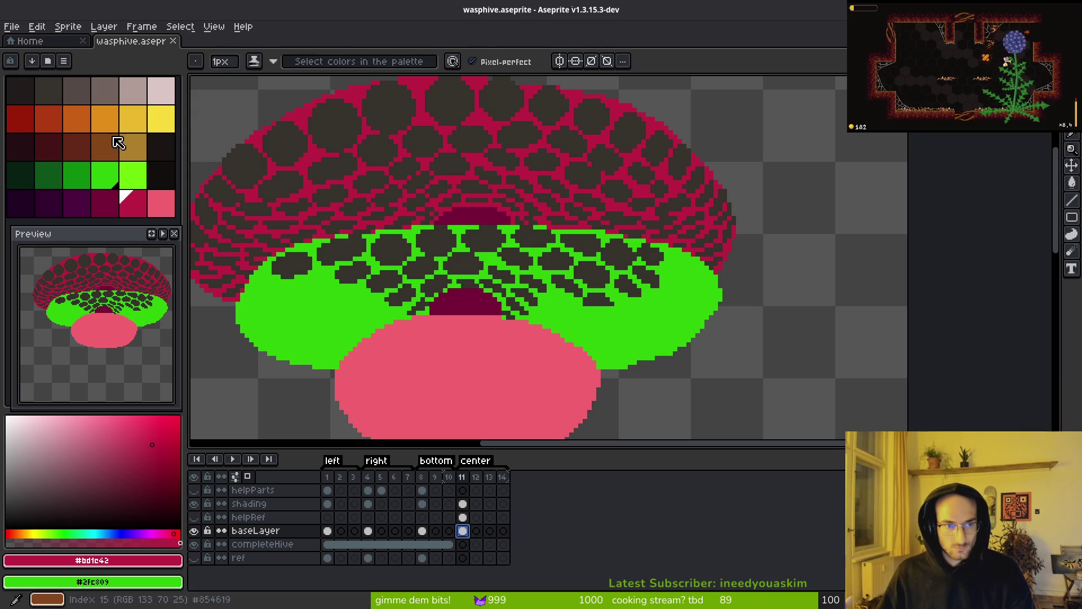
right_click(82, 94)
key("shift+r")
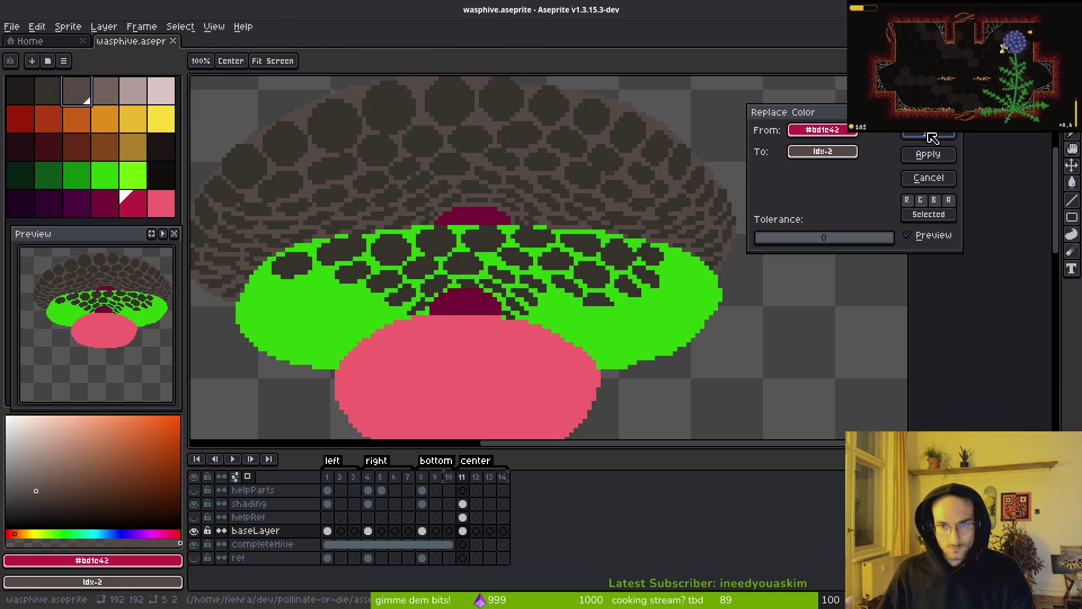
left_click(931, 138)
left_click(536, 374)
key("shift+r")
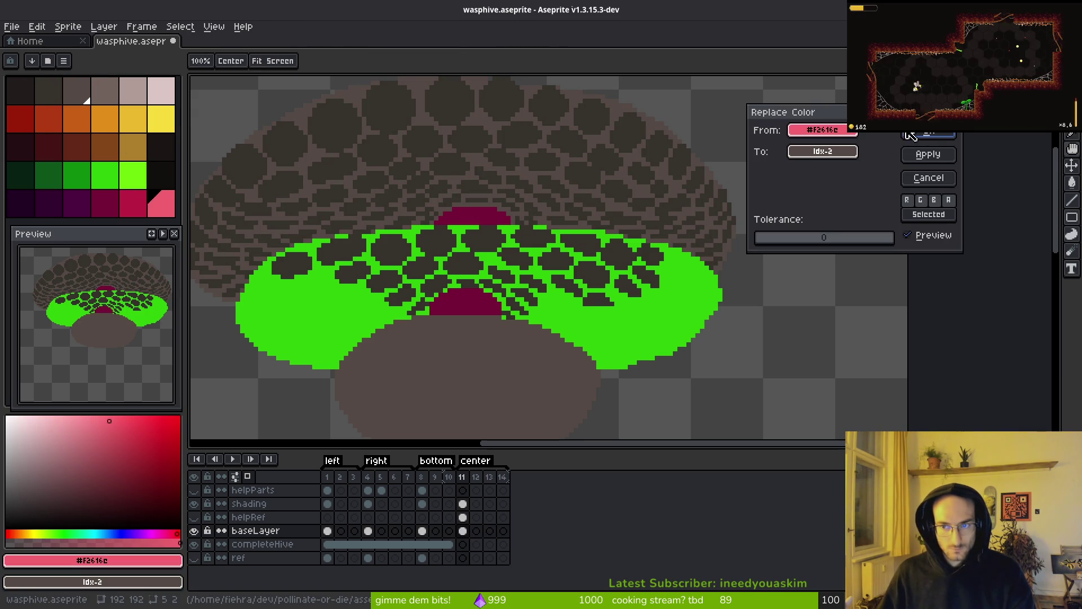
left_click(910, 135)
Step: Replace the central opening's dark magenta with the darkest grey
left_click(476, 218, "alt")
right_click(61, 95)
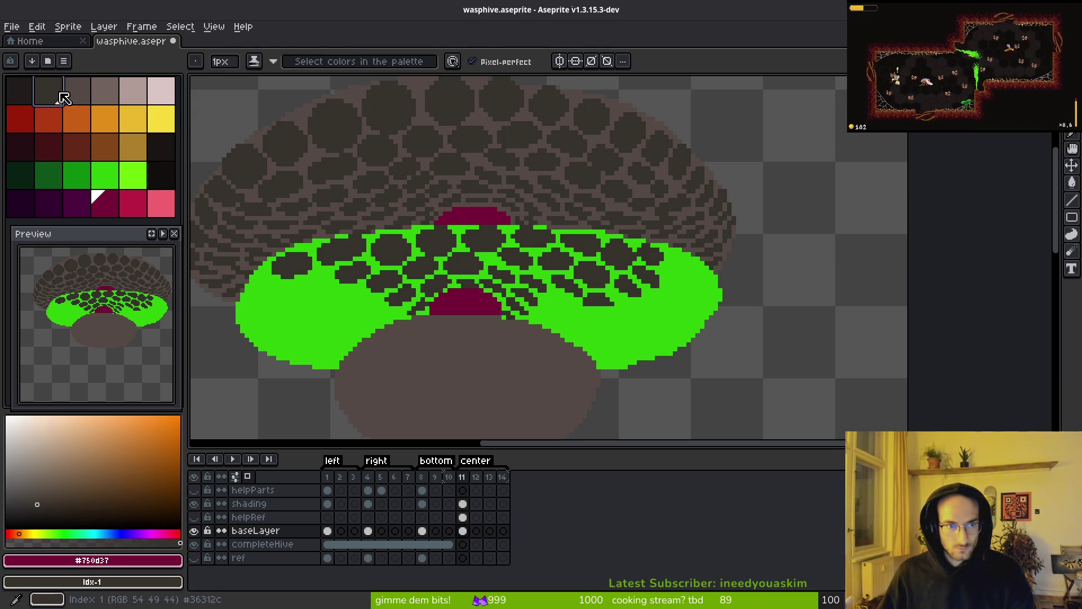
key("shift+r")
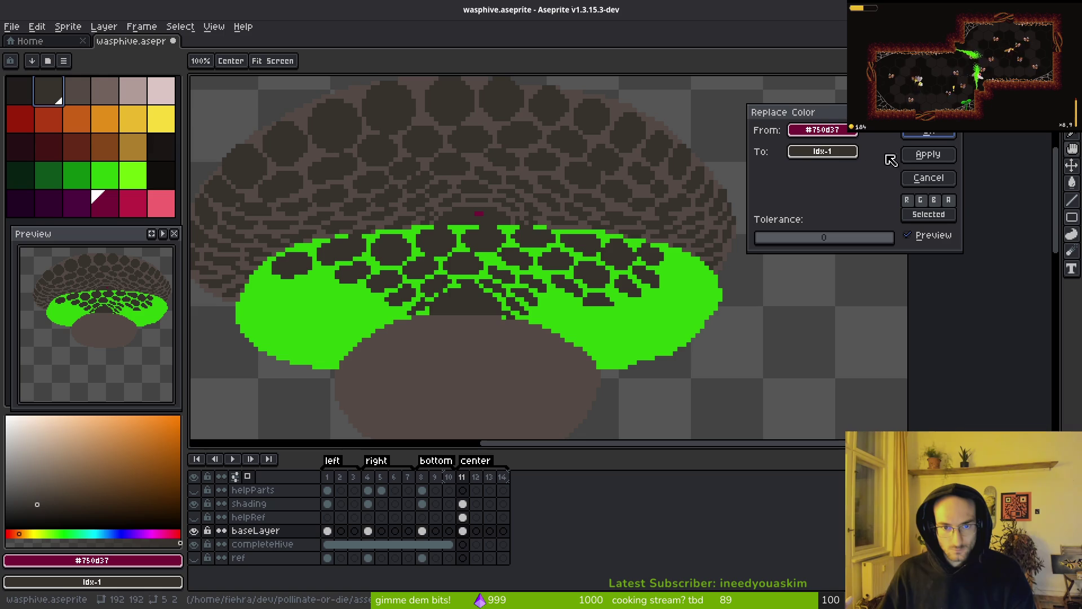
left_click(924, 135)
key("shift+r")
left_click(909, 158)
Step: Toggle the shading layer's visibility to check the result and save wasphive.aseprite
left_click(194, 504)
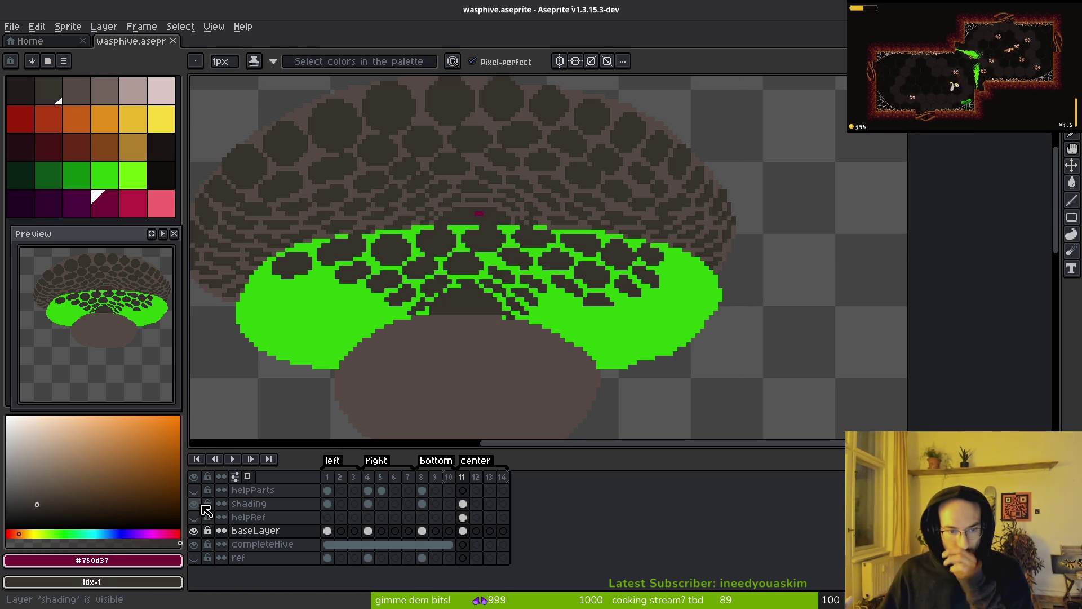
left_click(197, 506)
left_click(463, 503)
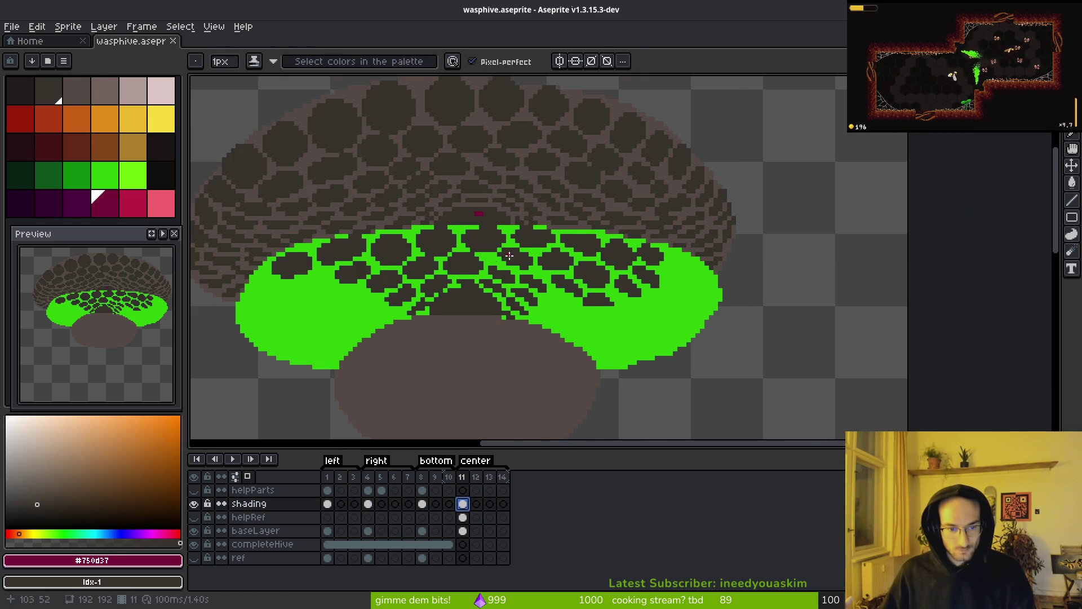
scroll(502, 238, "up", 4)
key("e")
key("ctrl+s")
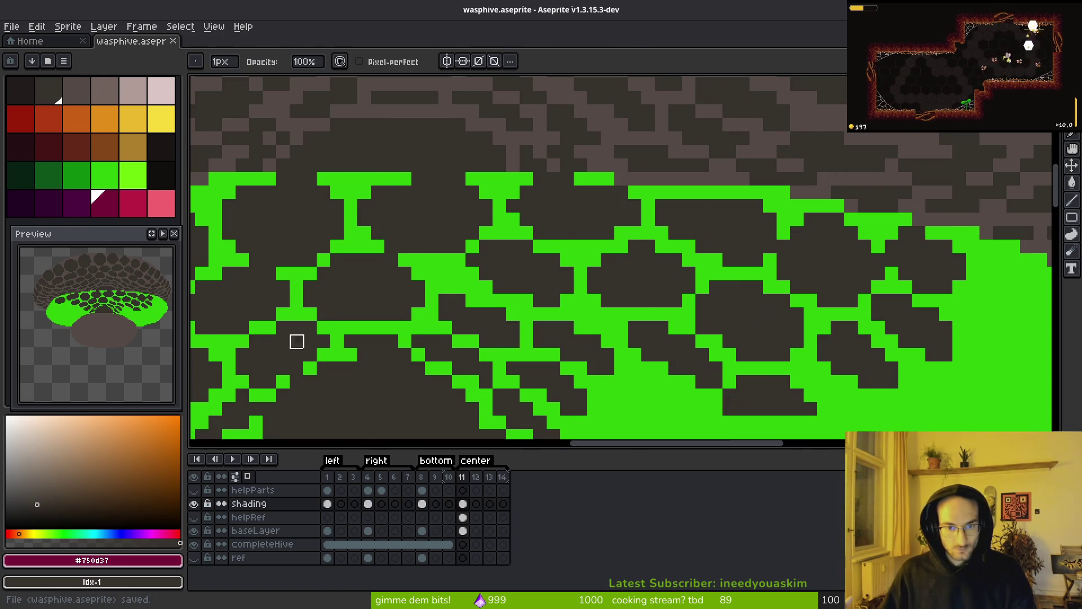
scroll(393, 276, "down", 4)
left_click_drag(392, 276, 306, 261)
Step: On baseLayer, replace the green band with brown #544a45
left_click(307, 261, "alt")
left_click(463, 531)
right_click(401, 353, "alt")
key("shift+r")
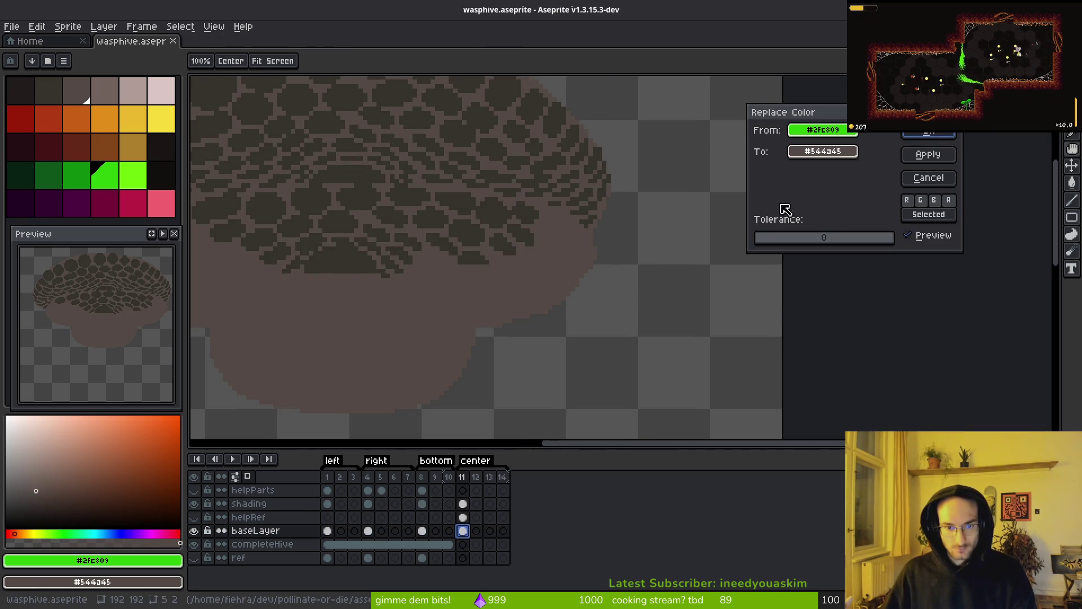
key("Return")
scroll(459, 307, "down", 4)
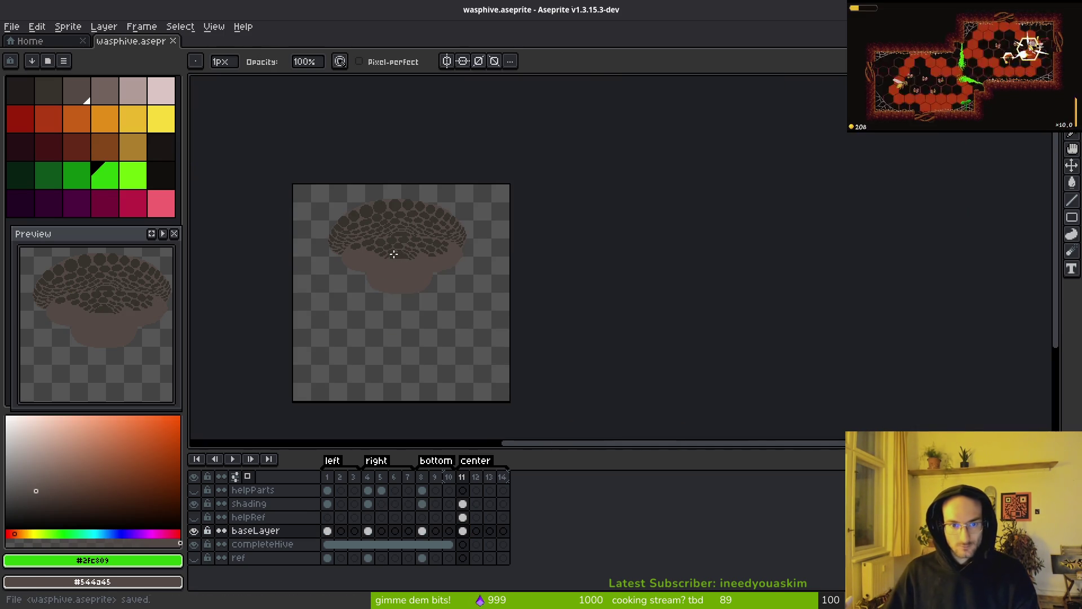
Step: Undo the green-to-brown replacement to bring back the green band
key("ctrl+s")
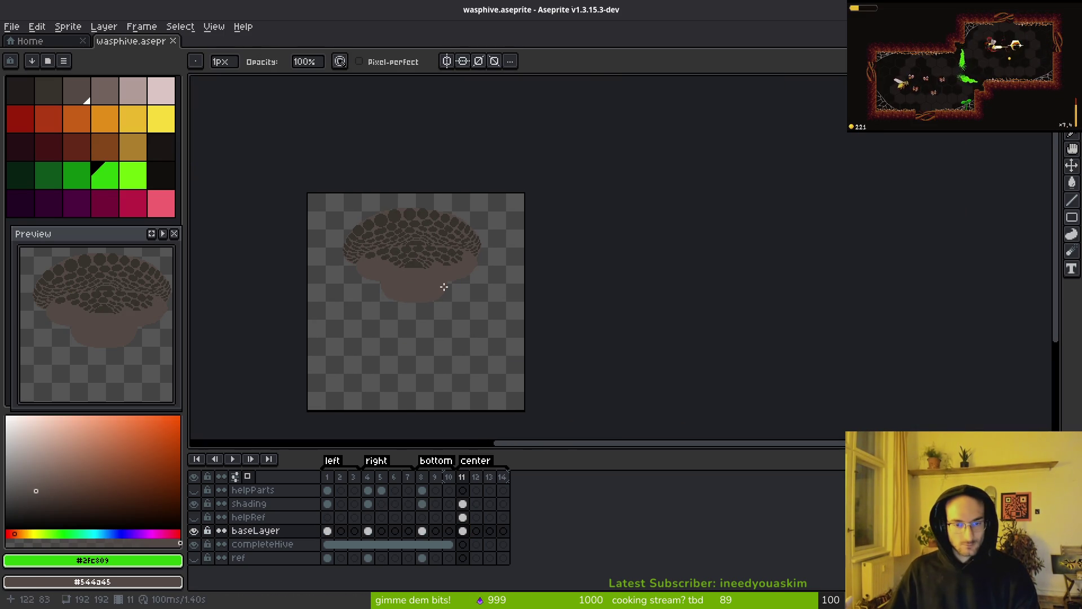
scroll(443, 290, "up", 4)
mouse_move(472, 295)
left_mouse_down()
mouse_move(508, 342)
mouse_move(573, 376)
left_mouse_up()
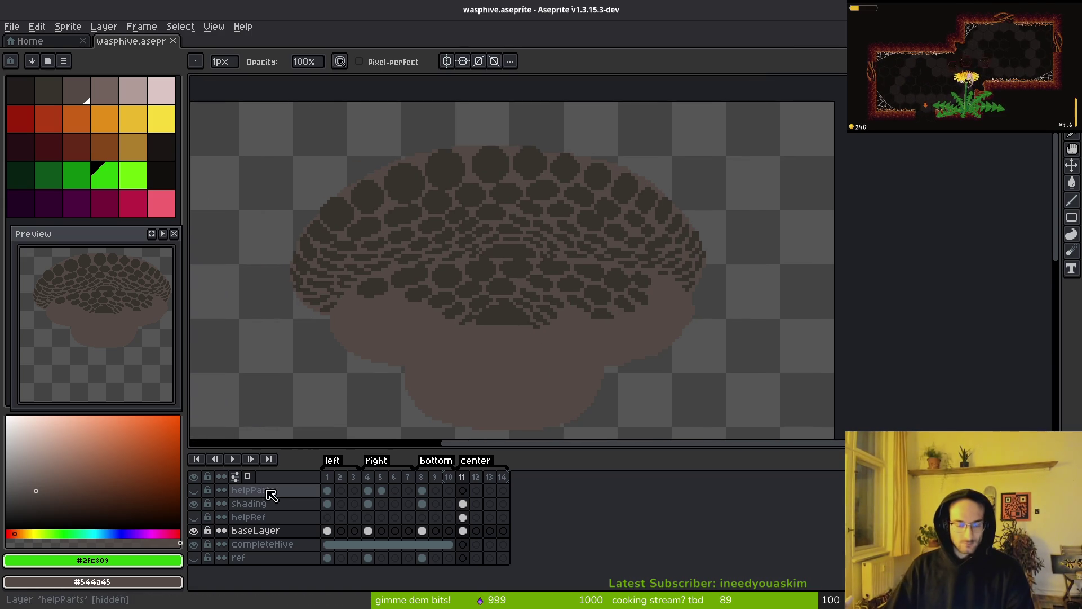
left_click(259, 503)
key("ctrl+z")
key("ctrl+y")
key("ctrl+y")
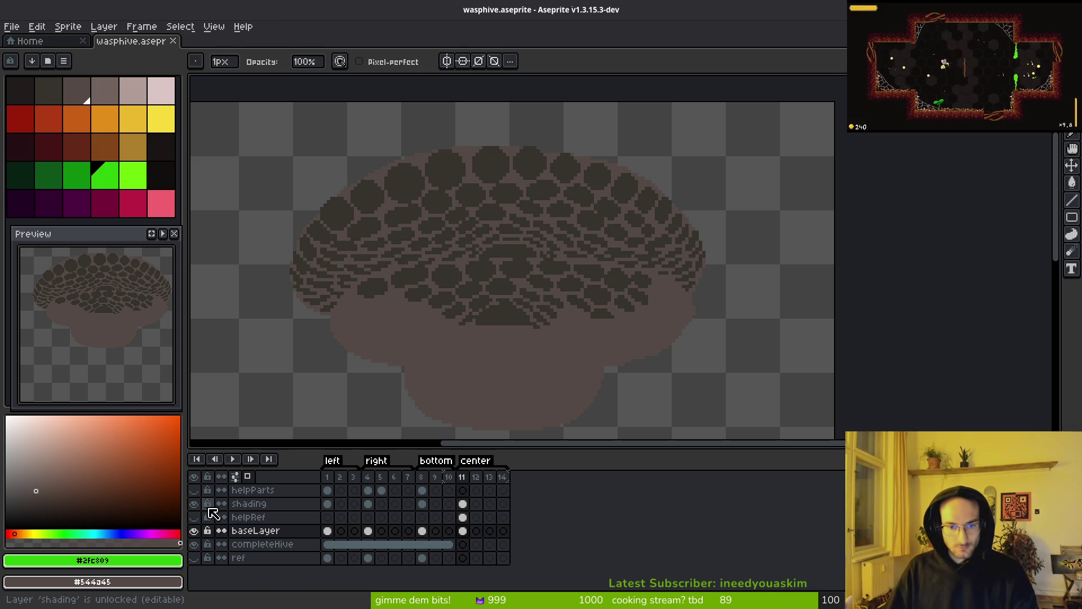
key("ctrl+z")
Step: Save with the green band kept, close wasphive.aseprite, and switch to the GitLab issues page
key("ctrl+s")
mouse_move(551, 380)
left_mouse_down()
mouse_move(536, 307)
mouse_move(496, 286)
left_mouse_up()
key("ctrl+y")
key("ctrl+z")
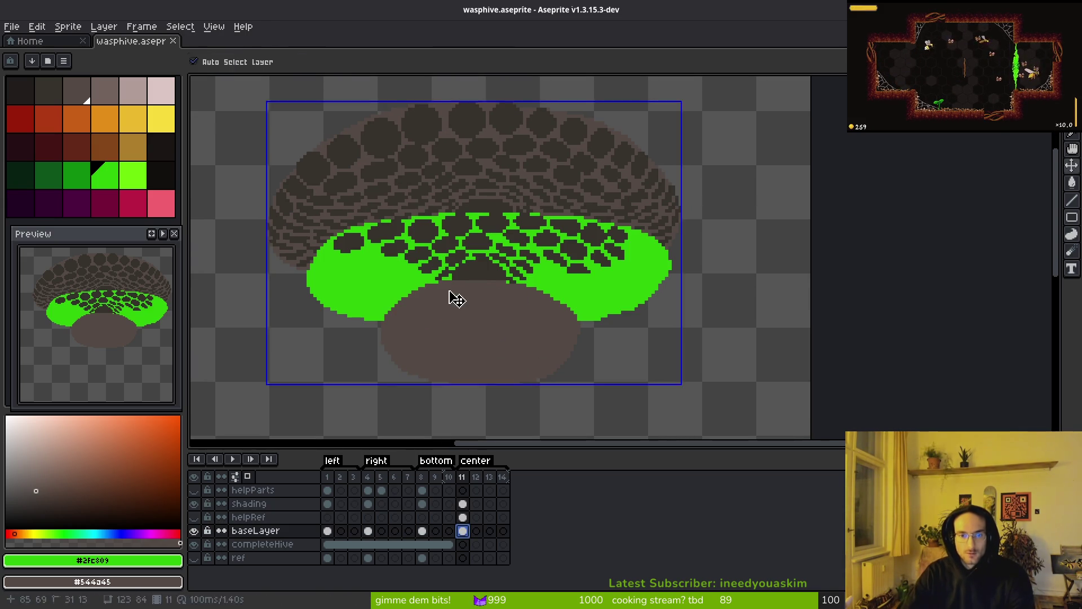
left_click(173, 41)
key("alt+Tab")
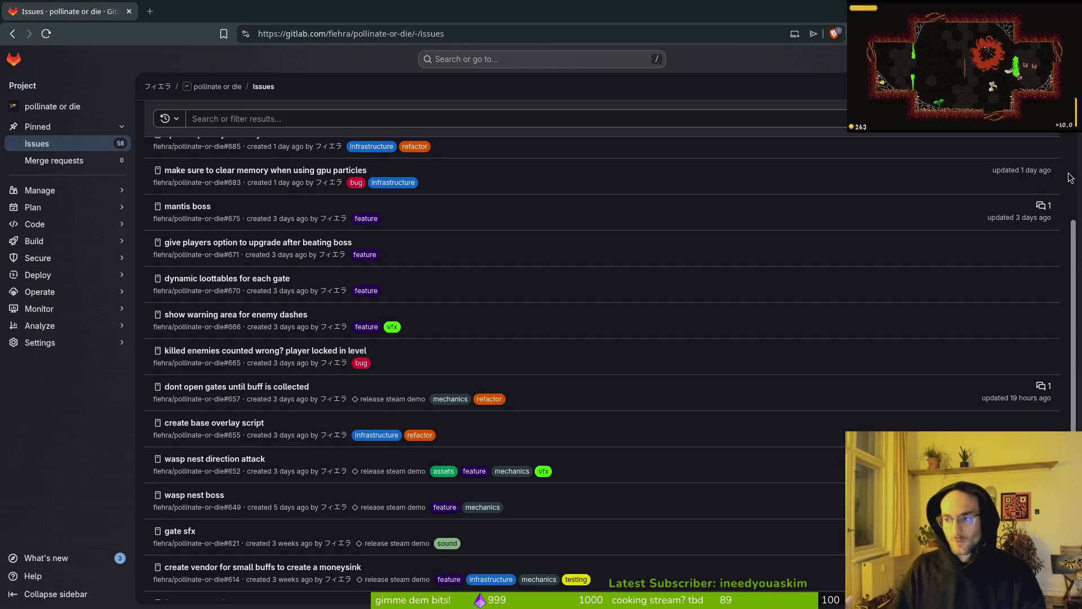